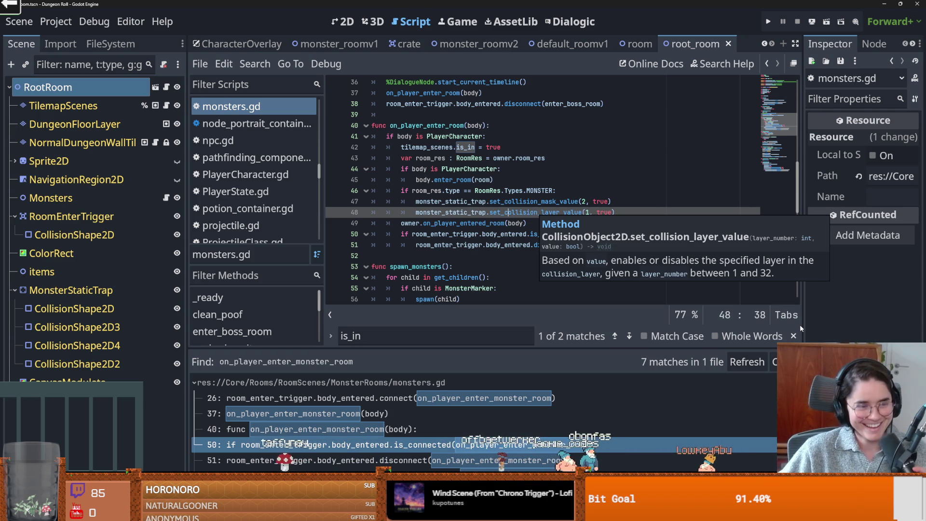
- Save the scene from monsters.gd, then select disconnect in the line 50–51 connection check
left_click(497, 267)
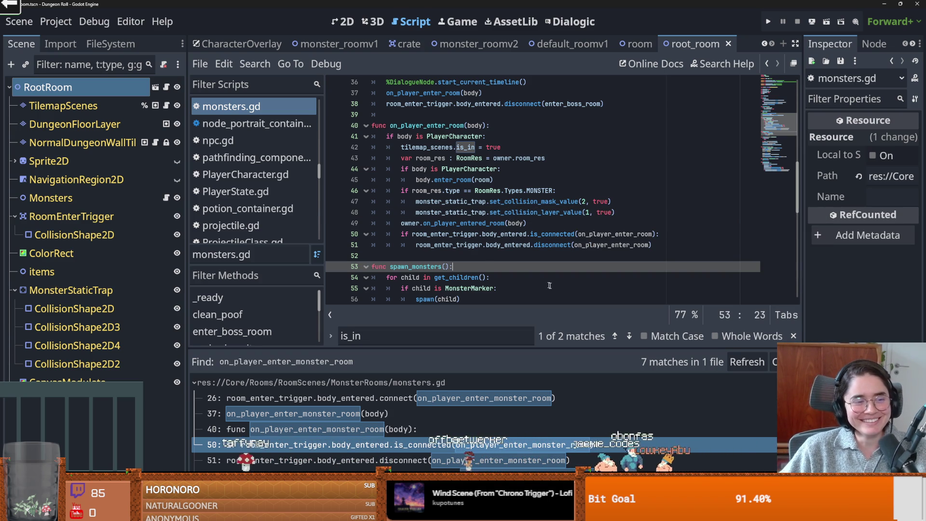
left_click(472, 261)
key("ctrl+s")
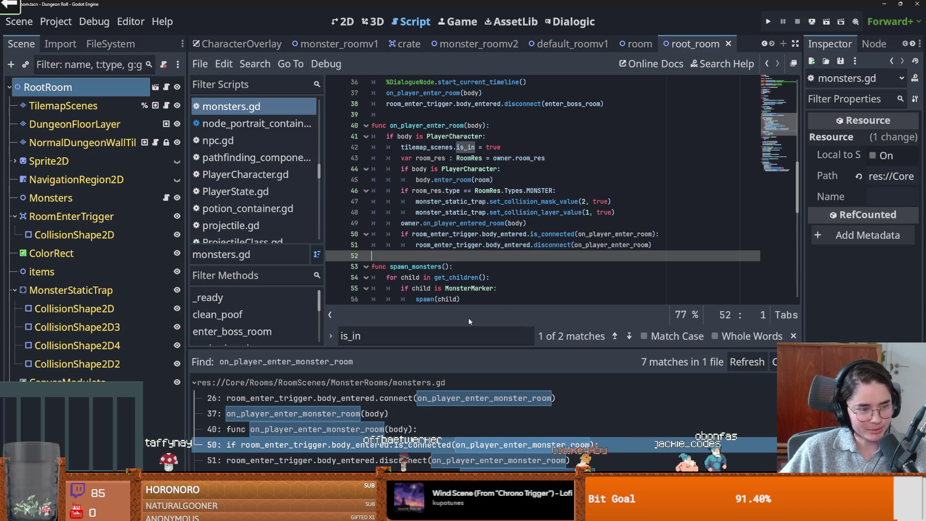
left_click(495, 234)
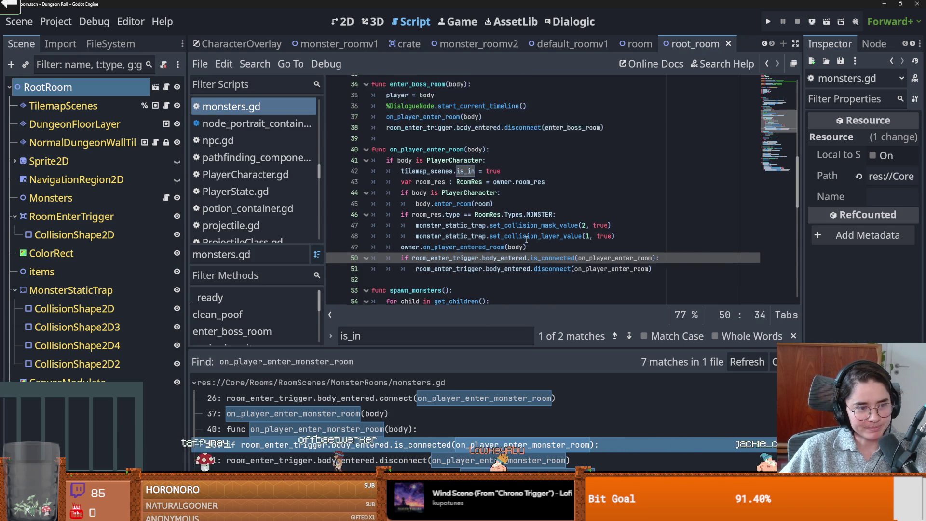
scroll(476, 256, "down", 2)
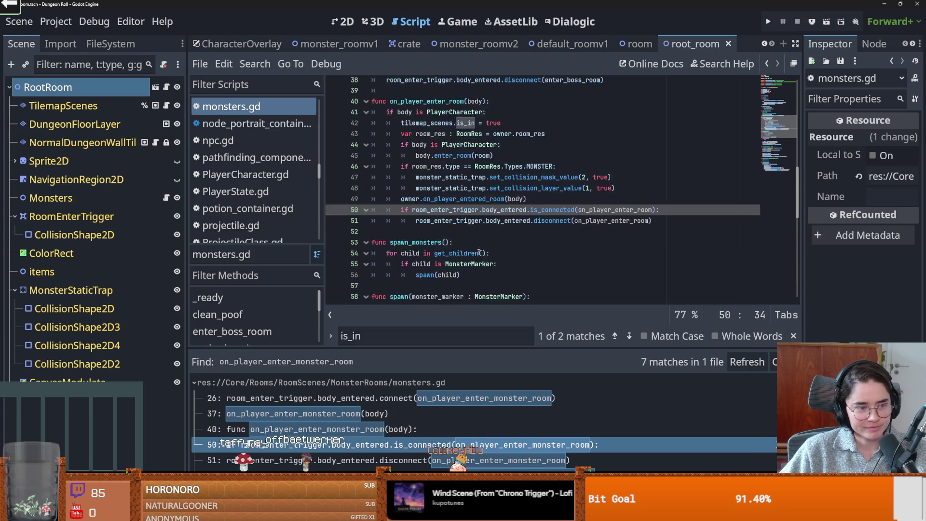
scroll(490, 267, "up", 2)
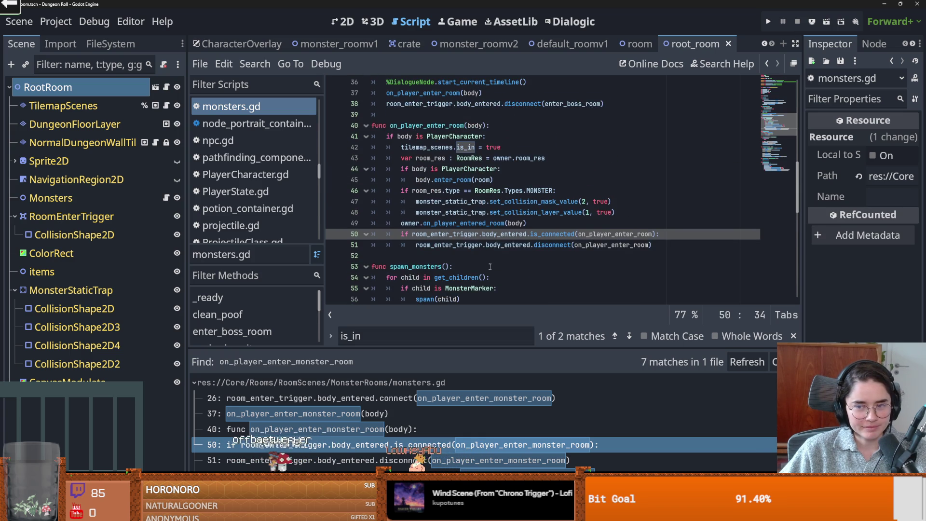
double_click(552, 245)
scroll(559, 257, "up", 2)
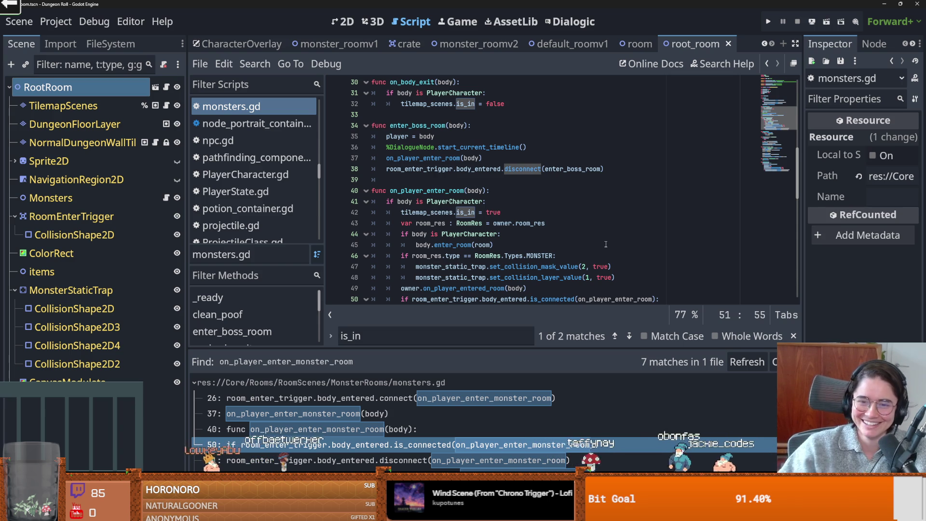
left_click(520, 237)
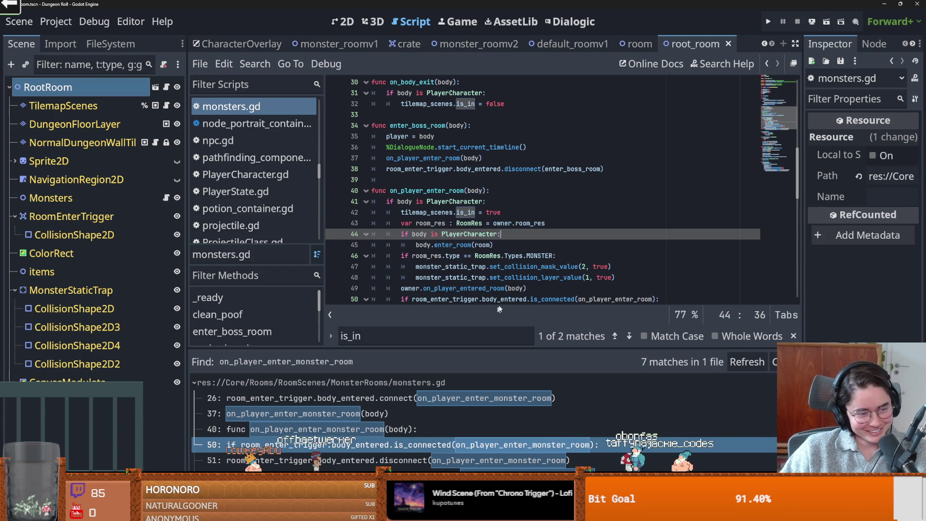
left_click(454, 212)
scroll(483, 284, "down", 2)
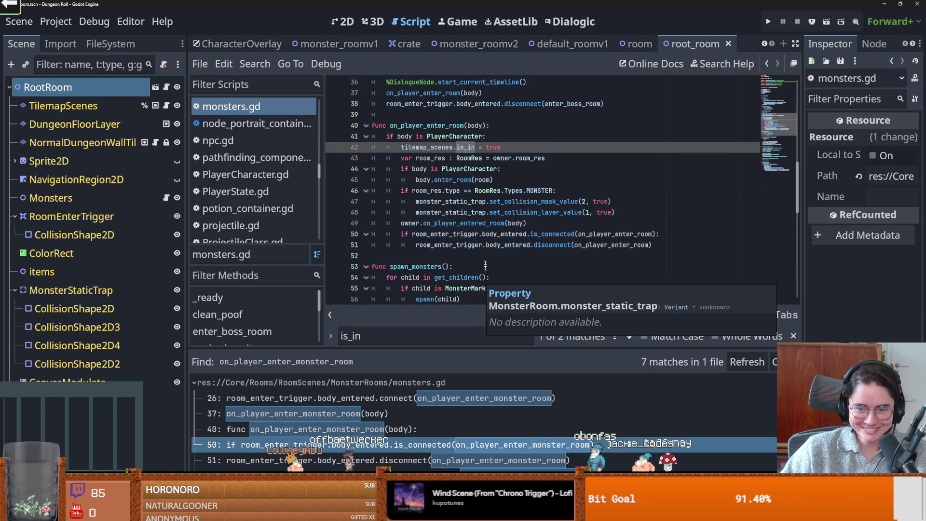
left_click_drag(431, 244, 550, 244)
double_click(552, 245)
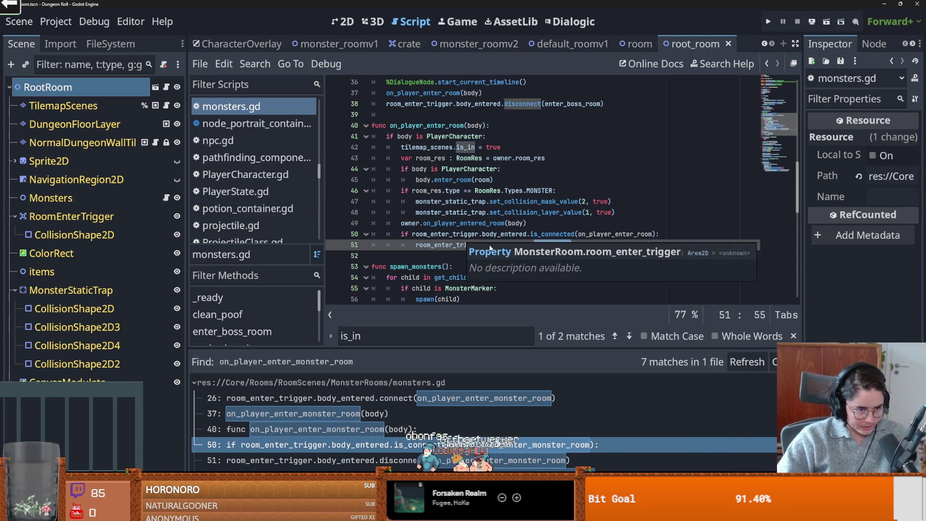
key("F5")
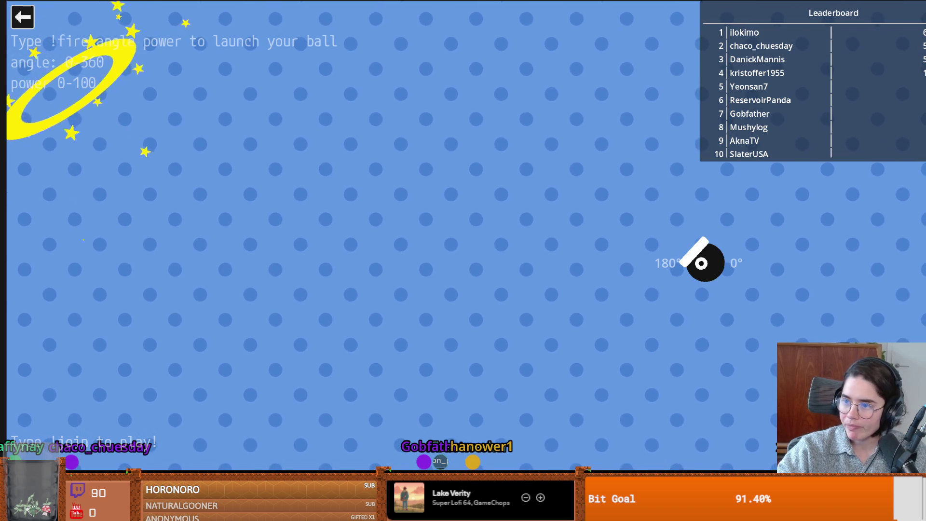
- Close the running game and save the scene from the monsters.gd script
left_click(27, 18)
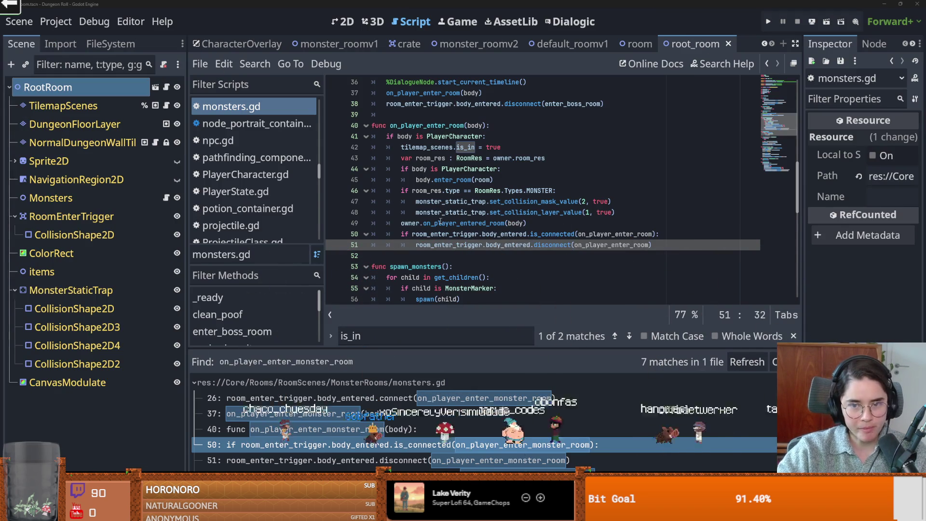
left_click(441, 224)
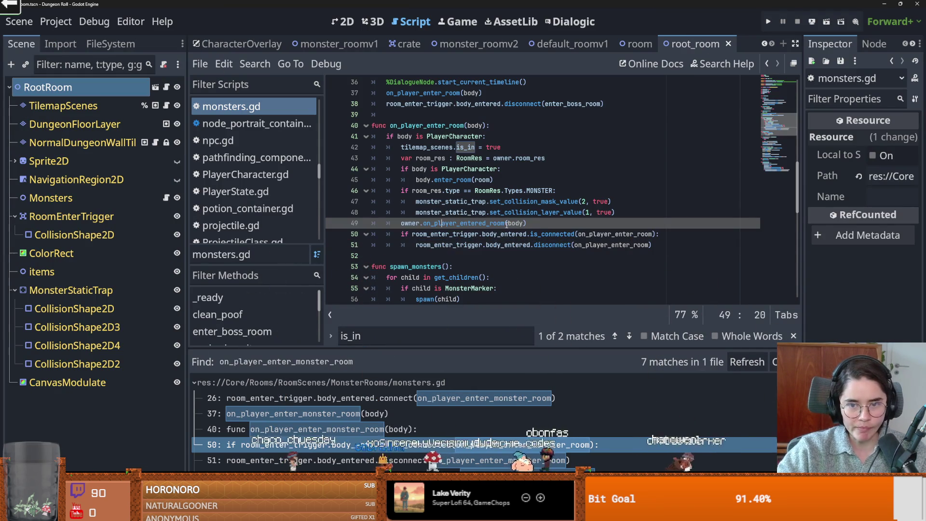
scroll(488, 244, "up", 7)
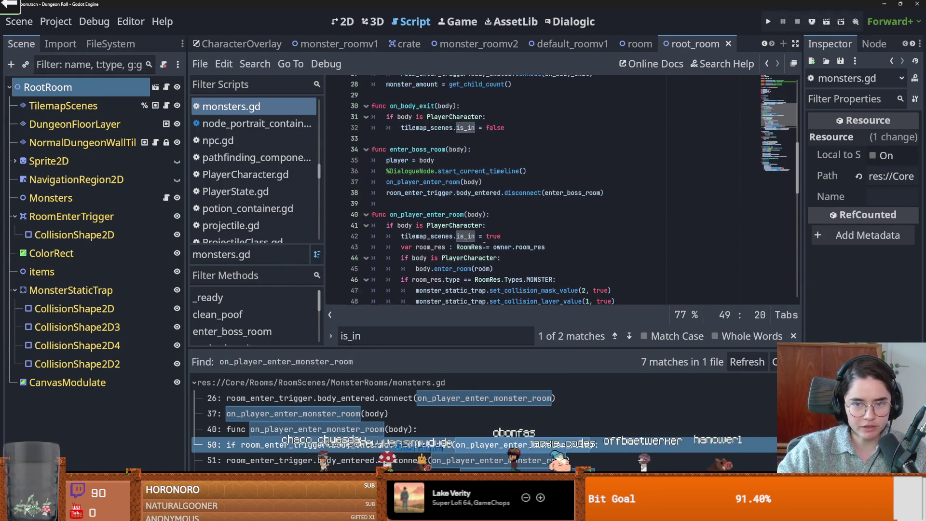
key("ctrl+s")
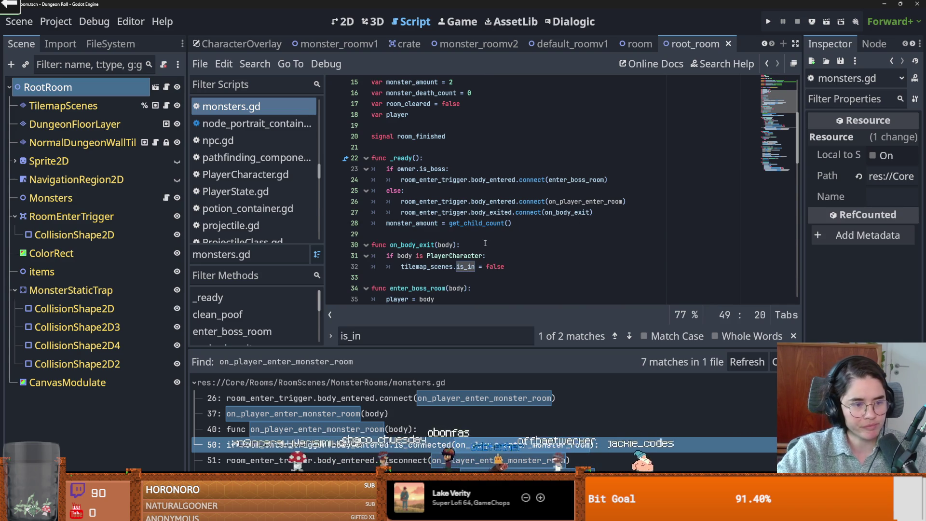
left_click(488, 244)
key("ctrl+s")
- Scroll through monsters.gd, selecting room_cleared, down to the on_monster_dead handler
left_click(461, 238)
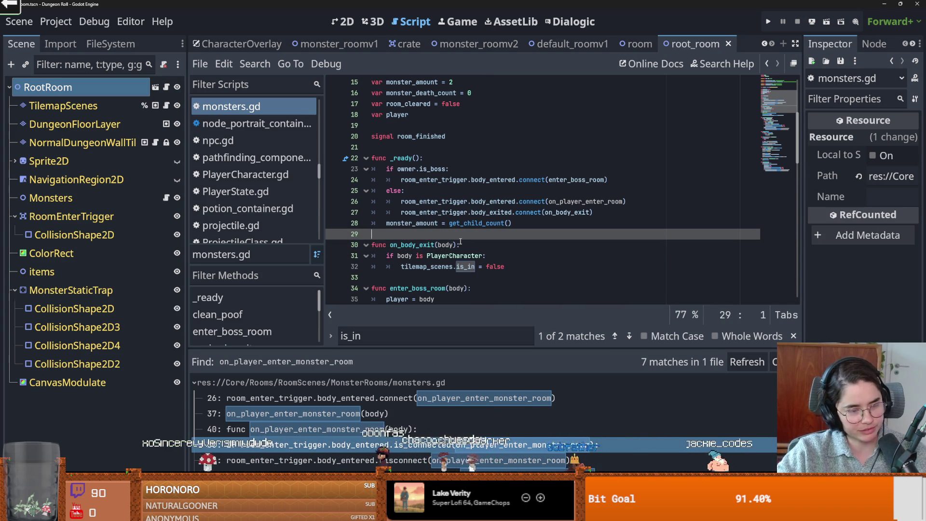
scroll(461, 241, "up", 5)
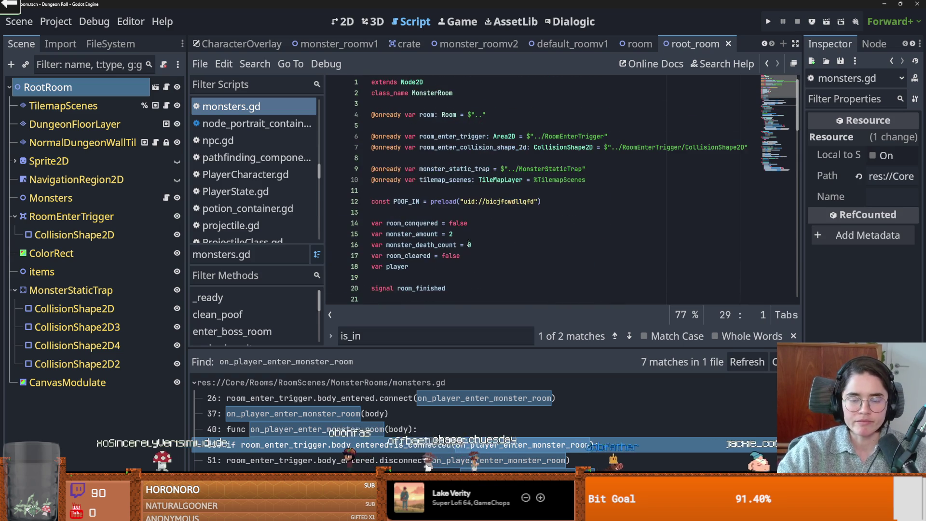
scroll(468, 244, "down", 4)
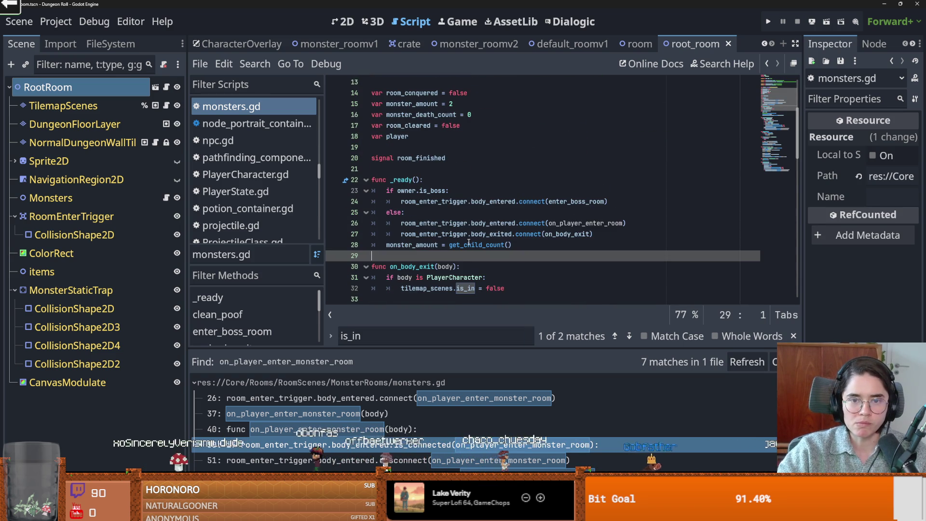
scroll(468, 243, "down", 1)
double_click(403, 93)
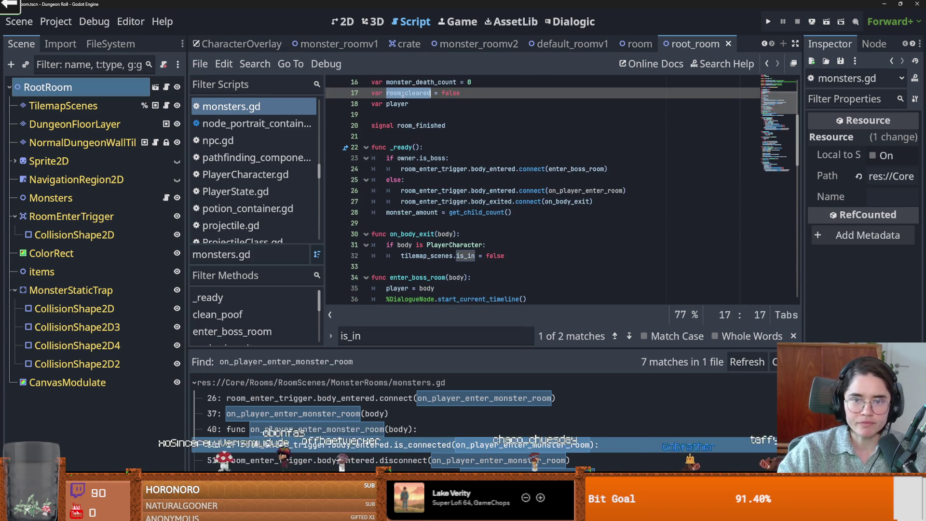
scroll(480, 197, "down", 5)
scroll(548, 200, "down", 6)
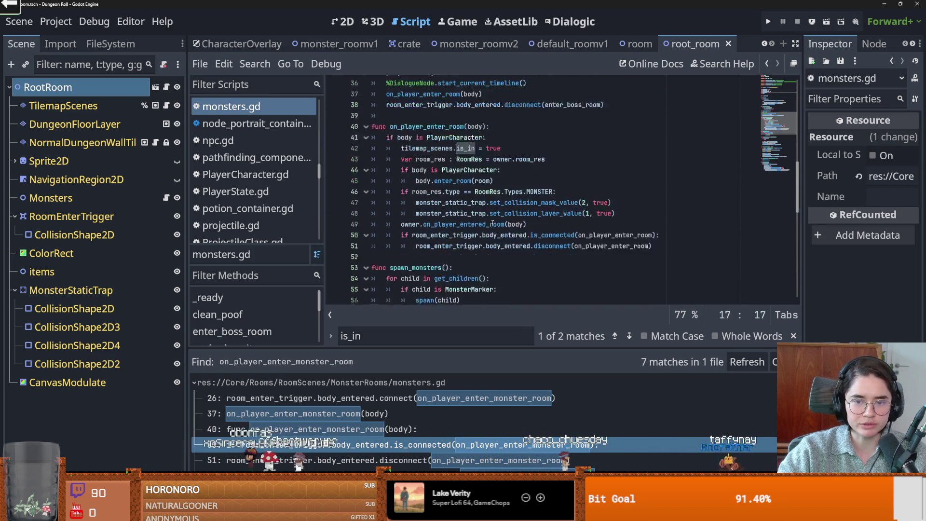
scroll(493, 223, "down", 8)
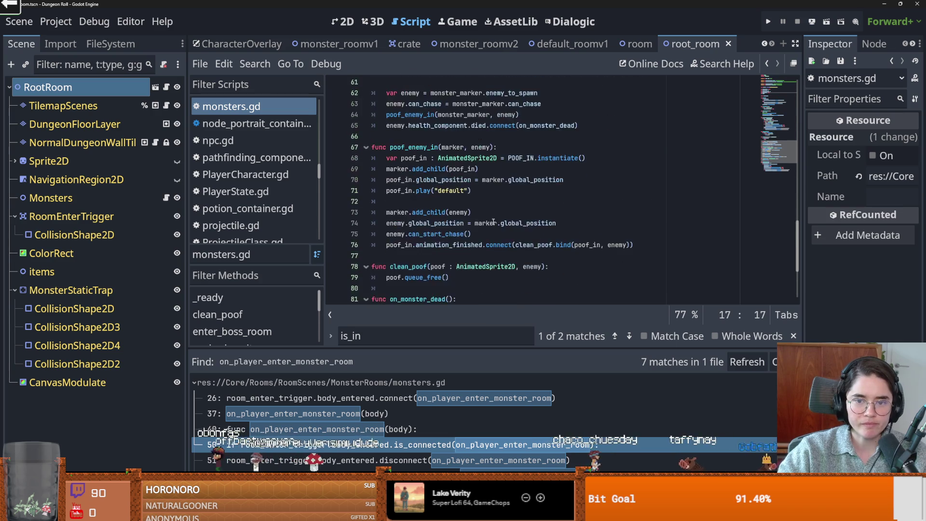
mouse_move(800, 259)
left_mouse_down()
mouse_move(783, 103)
mouse_move(783, 256)
left_mouse_up()
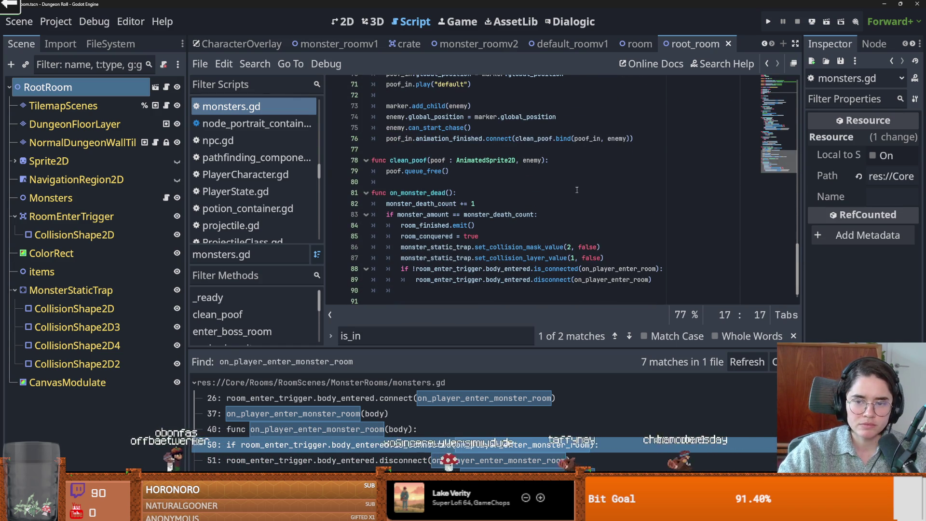
scroll(576, 191, "down", 1)
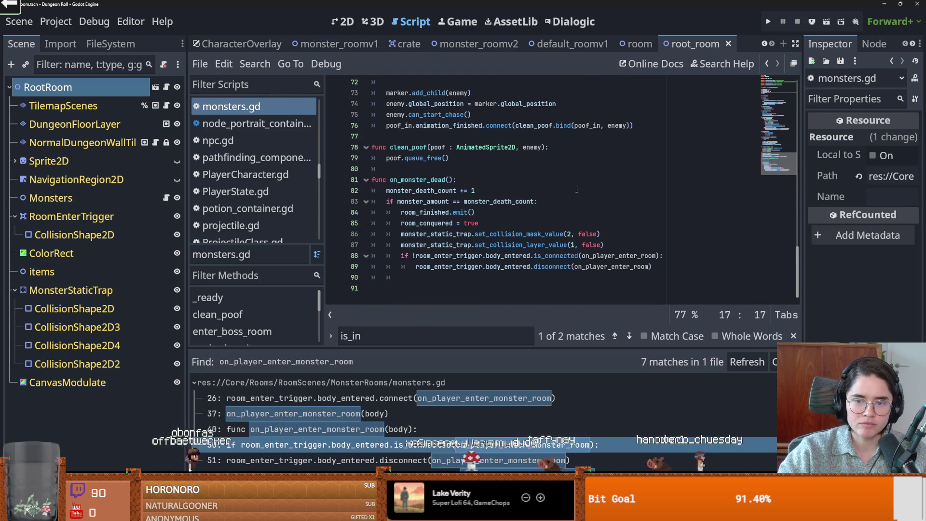
- Start a print( line inside on_monster_dead's is_connected check, then switch to the Steam store
left_click(468, 267)
left_click(678, 255)
key("Return")
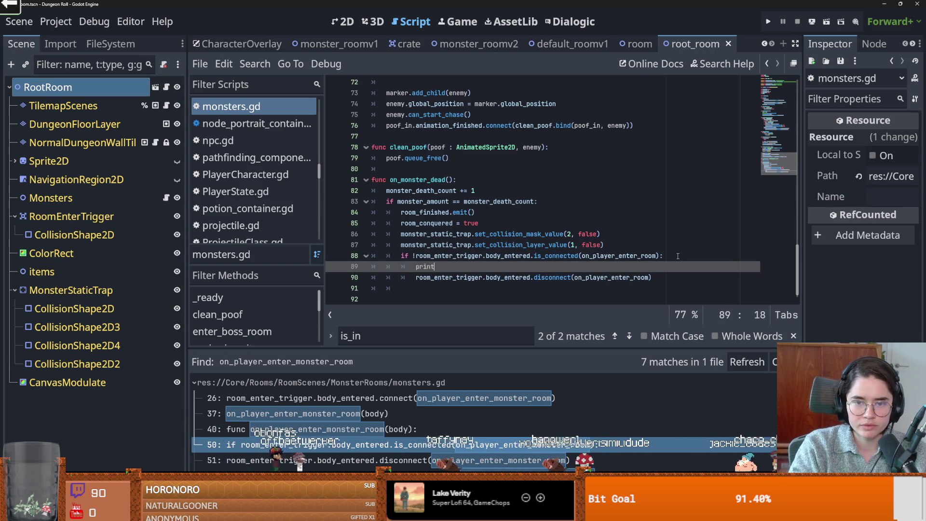
type("(")
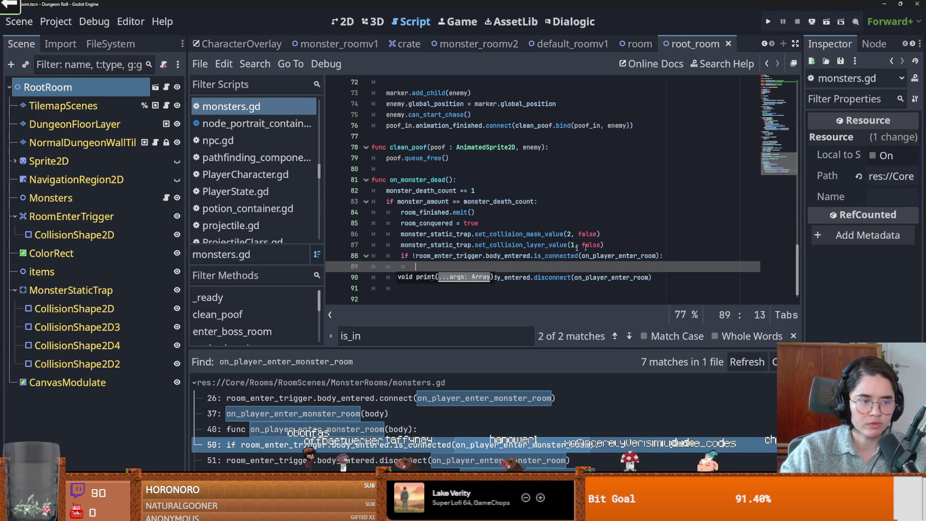
scroll(452, 268, "up", 7)
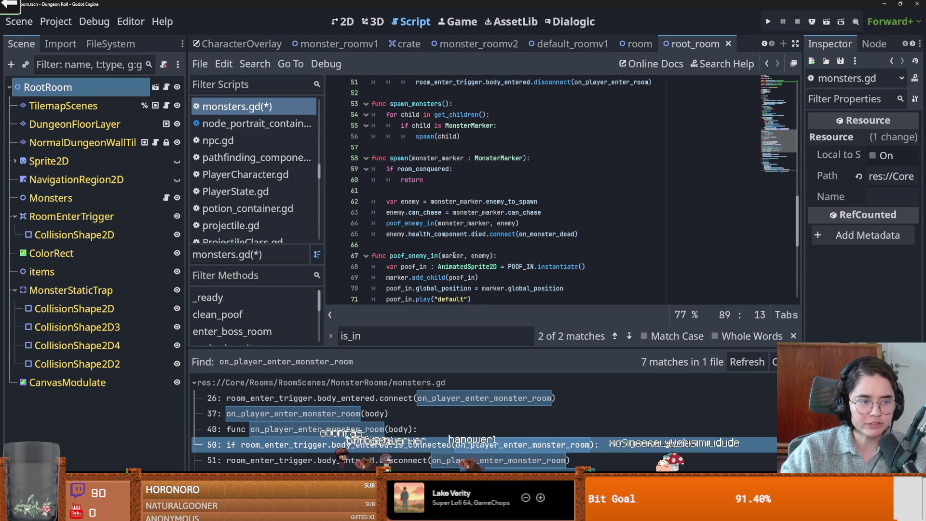
scroll(454, 255, "up", 2)
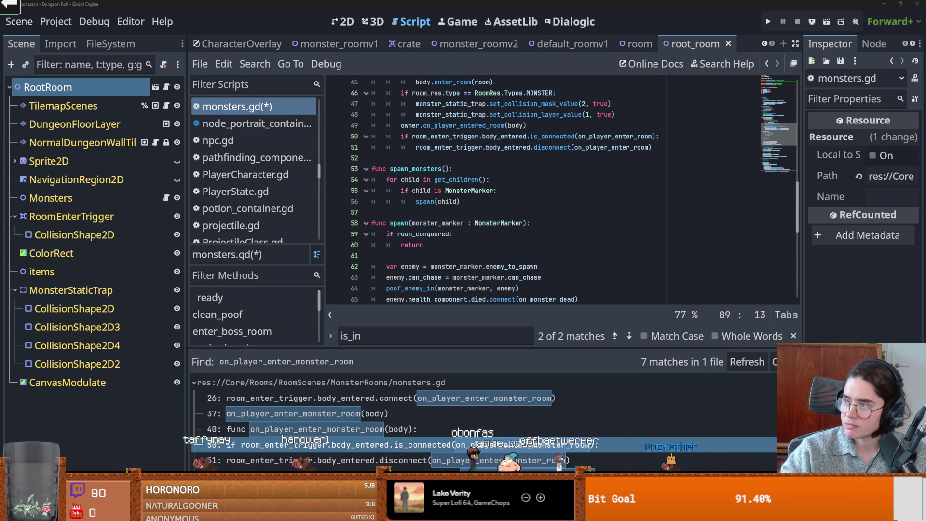
key("alt+Tab")
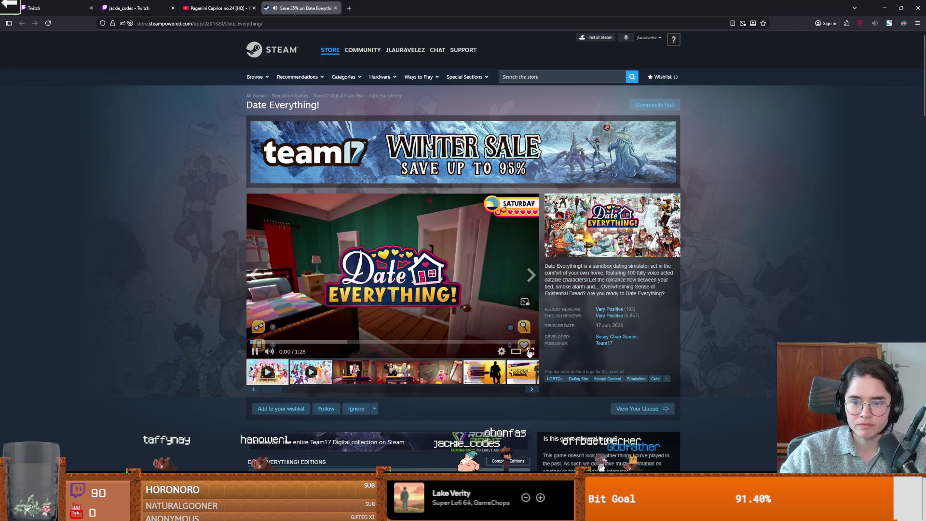
- Play the Date Everything! trailer in fullscreen
left_click(530, 351)
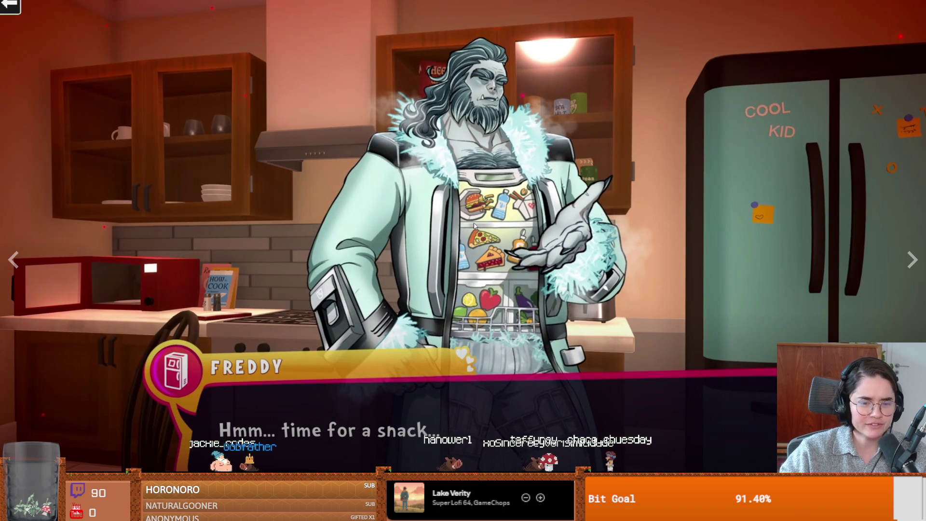
- Exit the fullscreen Date Everything! trailer and go back to the Godot editor
left_click(473, 229)
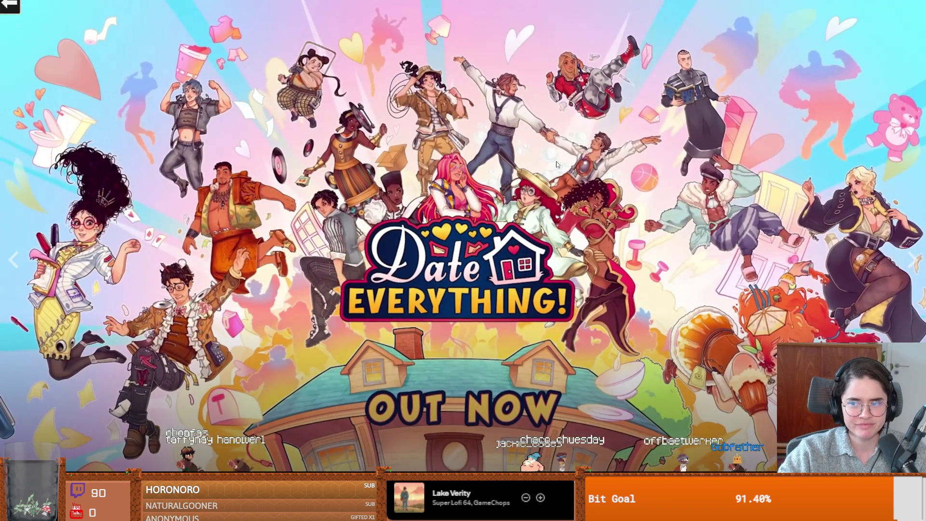
key("Escape")
key("alt+Tab")
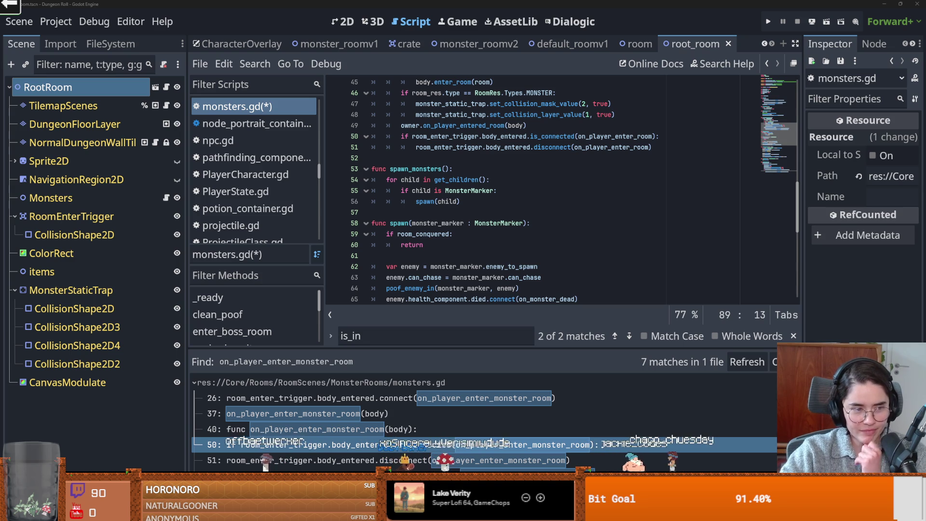
- Save the monsters.gd script
left_click(528, 172)
key("ctrl+s")
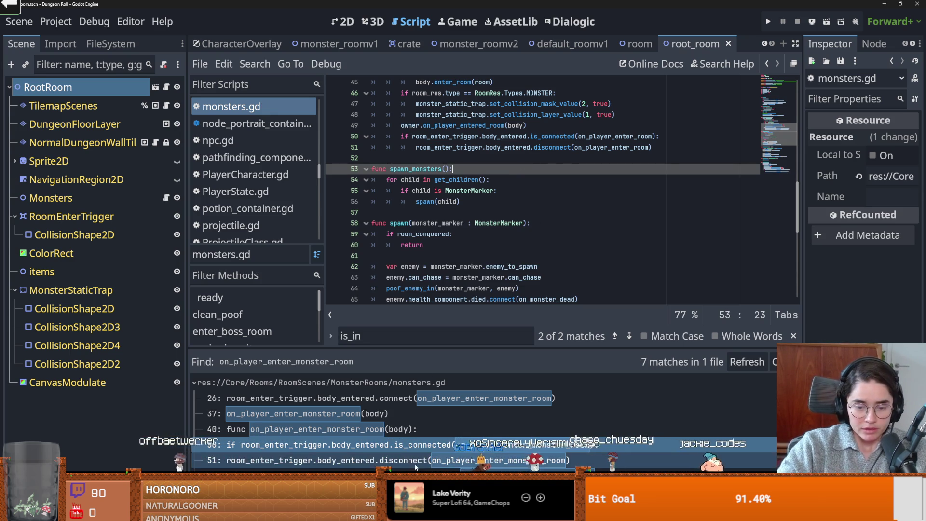
scroll(446, 198, "up", 4)
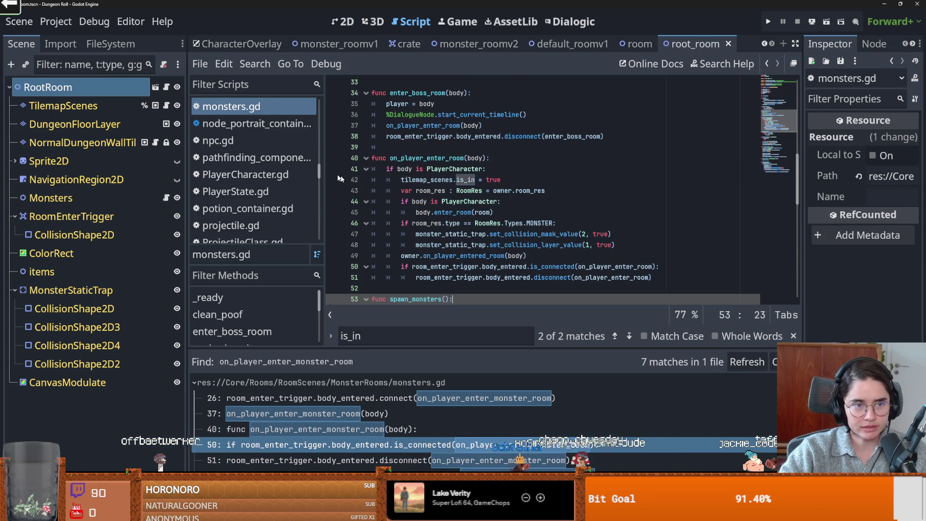
- Open RootRoom's room_generation.gd and jump to the player_entered signal definition
left_click(344, 21)
left_click(176, 89)
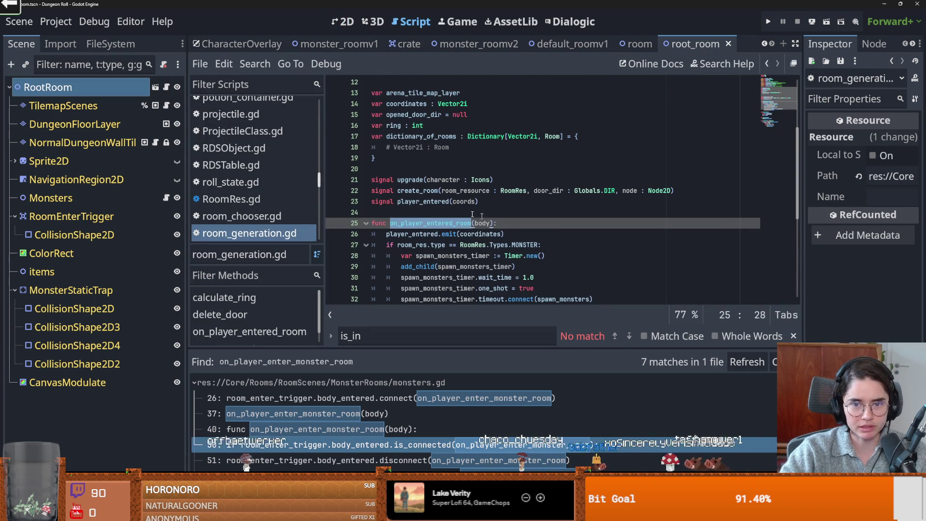
double_click(439, 190)
left_click(389, 223)
left_click(401, 201)
left_click(401, 201, "ctrl")
scroll(496, 230, "down", 3)
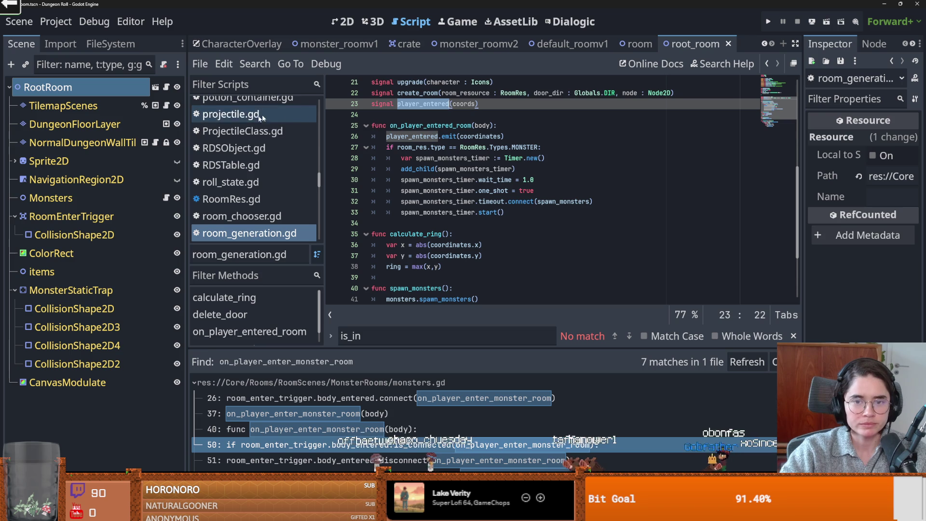
- Back in monsters.gd, review the body_entered connections and select room_enter_trigger.body_entered on line 38
left_click(166, 198)
double_click(504, 246)
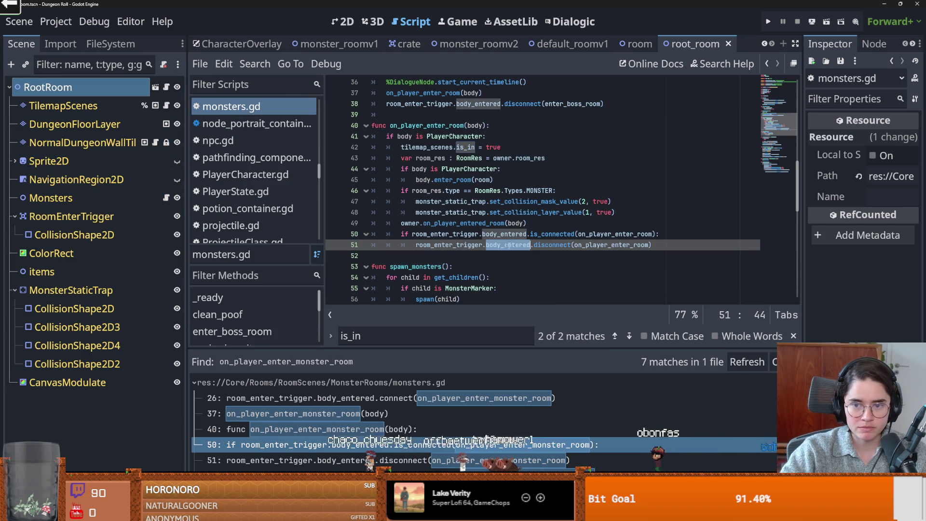
left_click_drag(645, 247, 423, 245)
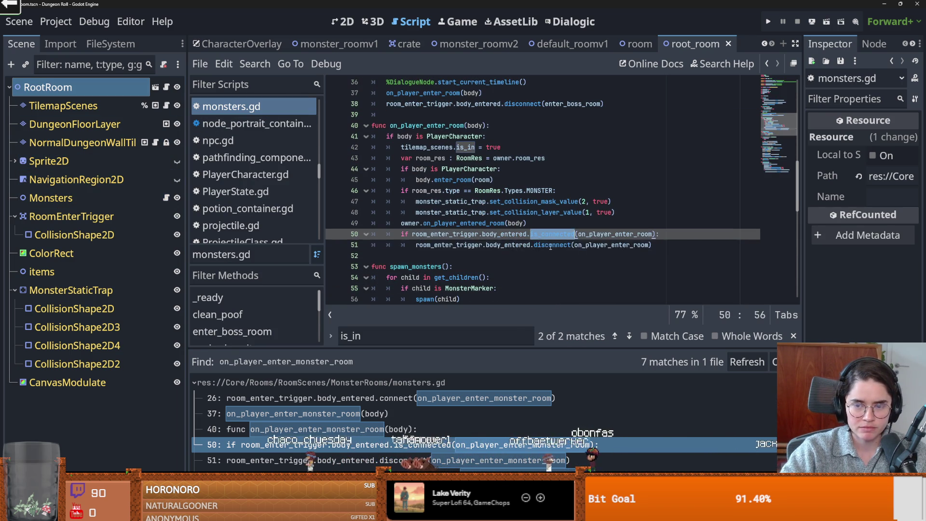
scroll(487, 244, "up", 4)
double_click(486, 234)
scroll(512, 227, "up", 4)
double_click(527, 213)
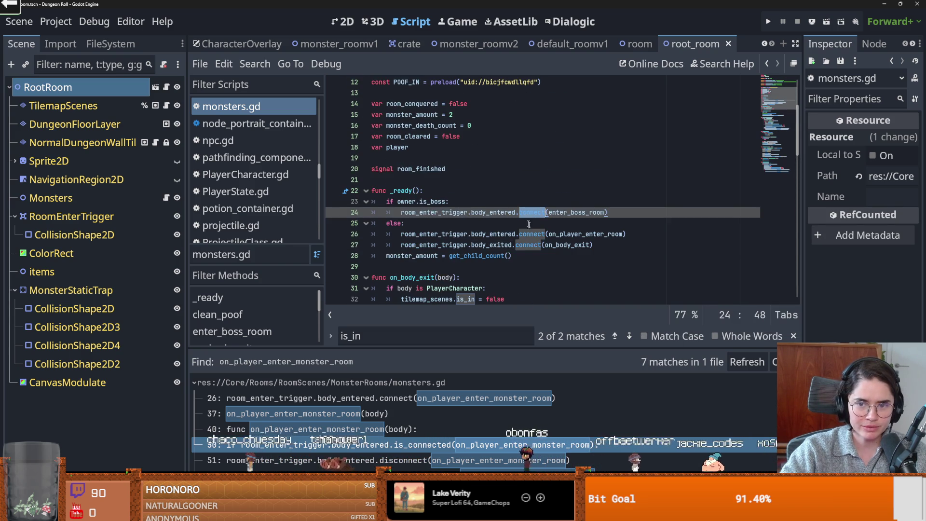
scroll(530, 232, "down", 11)
scroll(551, 256, "down", 5)
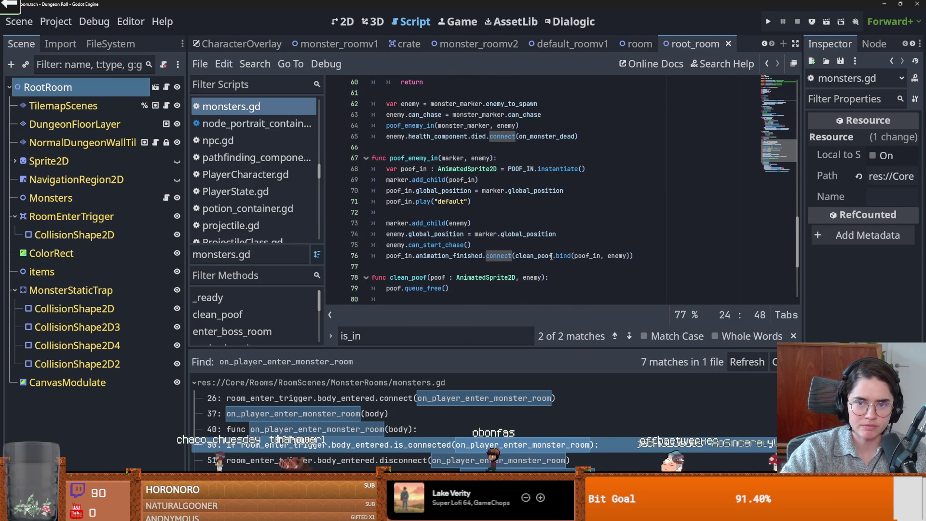
scroll(493, 215, "up", 2)
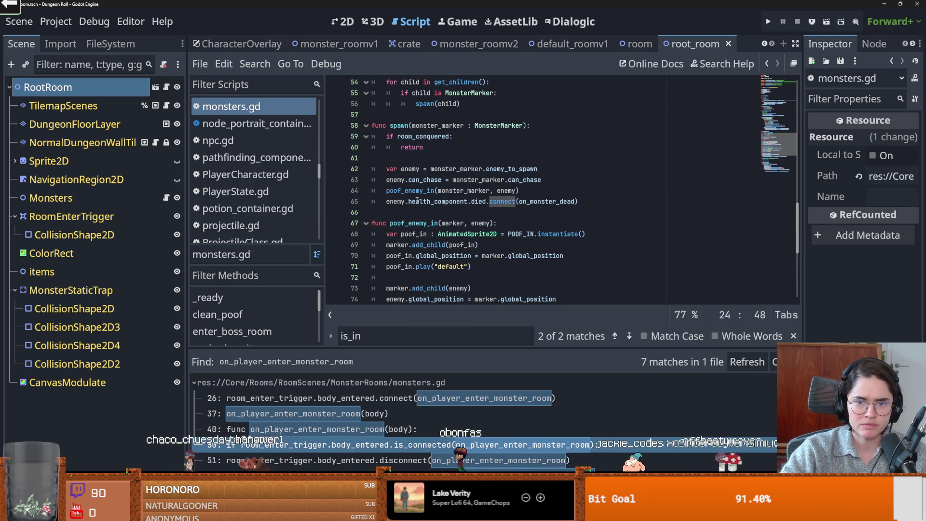
scroll(448, 206, "down", 4)
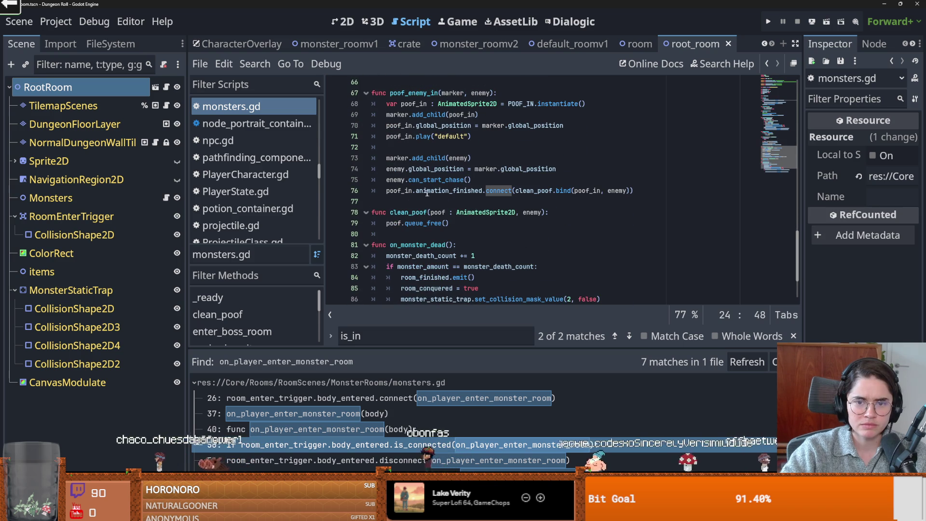
scroll(450, 195, "down", 3)
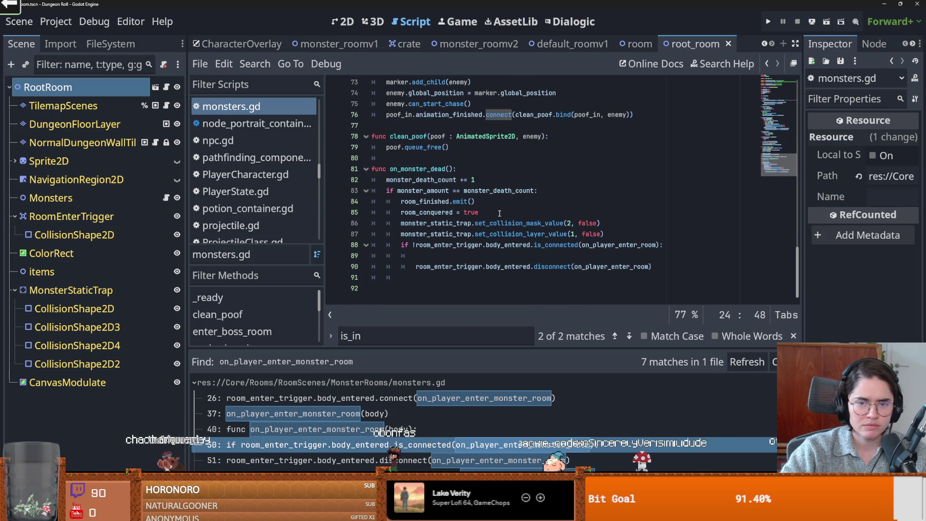
scroll(499, 212, "up", 12)
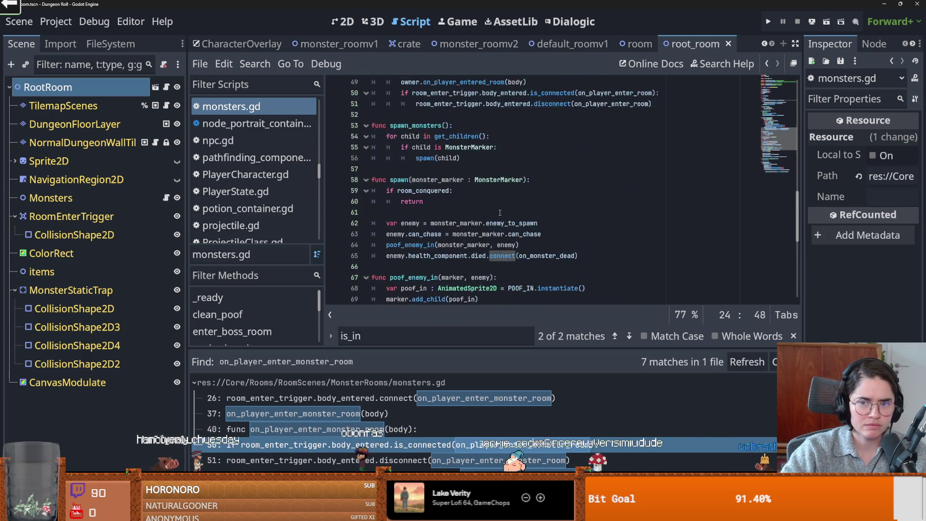
scroll(502, 213, "up", 2)
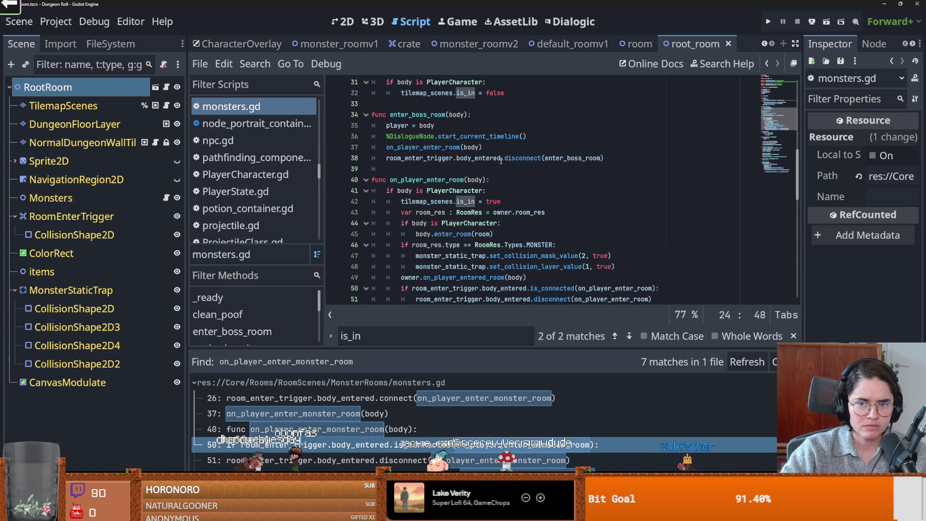
left_click_drag(500, 159, 385, 159)
- Search all project files for room_enter_trigger.body_entered.connect
left_click(260, 65)
left_click(270, 156)
left_click(557, 199)
type(".body_entered")
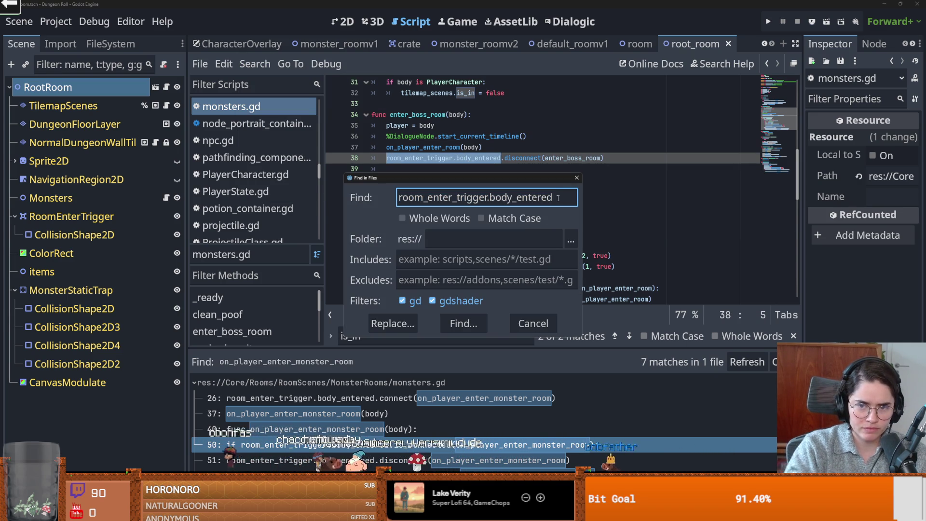
type("connect")
key("Return")
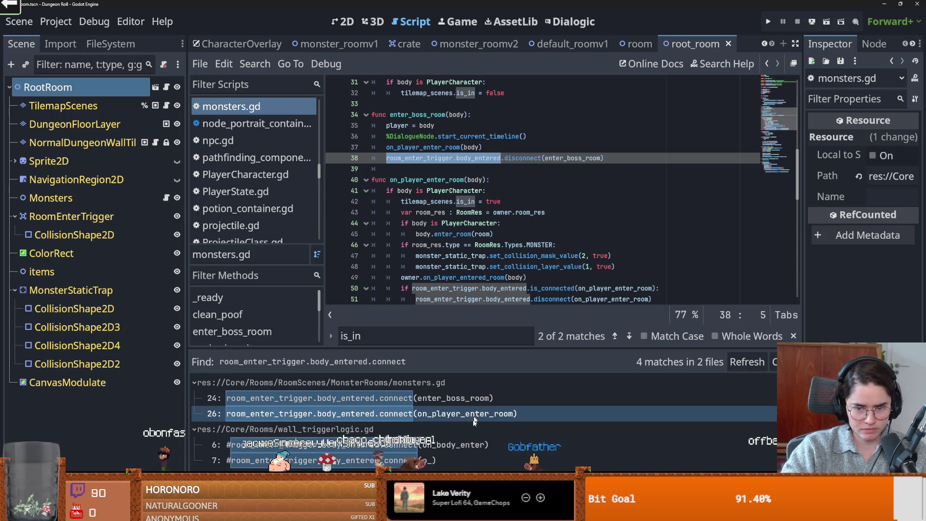
- Inspect the wall_triggerlogic.gd match on line 6, then return to monsters.gd
left_click(448, 444)
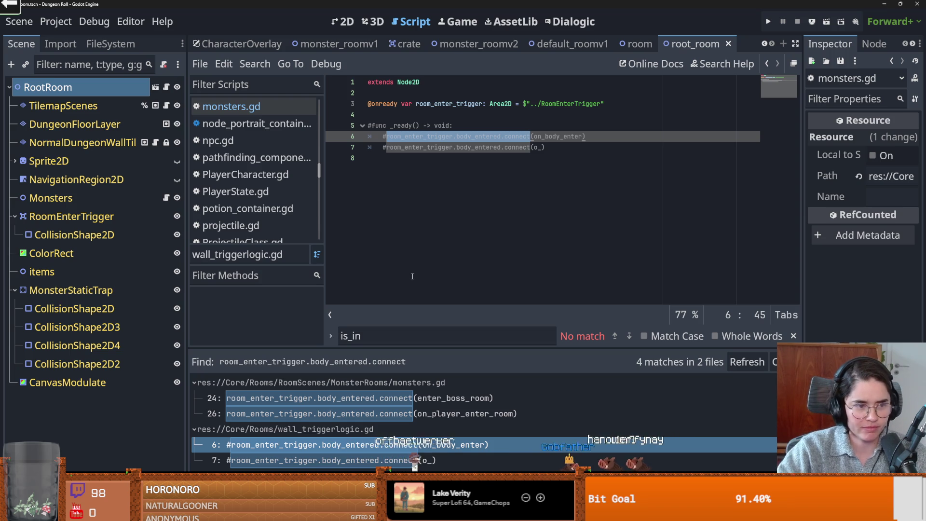
left_click(336, 207)
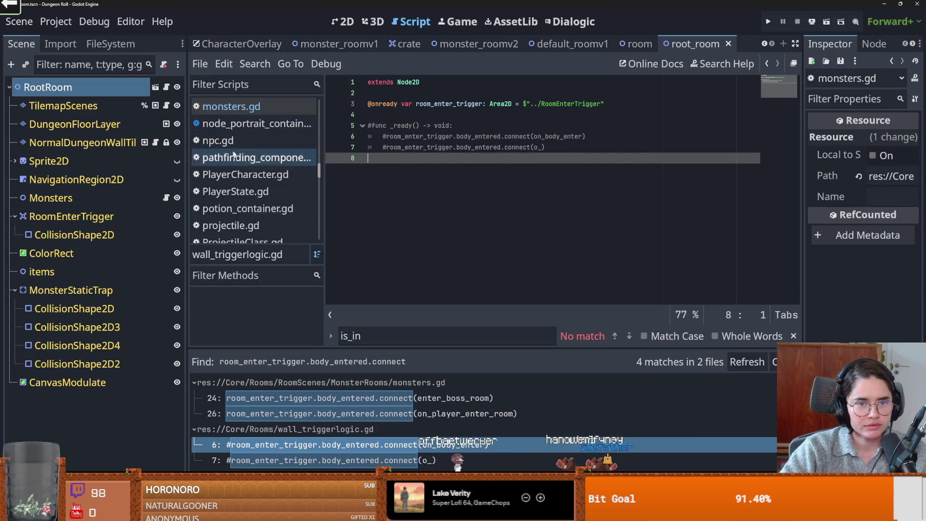
left_click(227, 107)
scroll(504, 226, "down", 1)
mouse_move(504, 230)
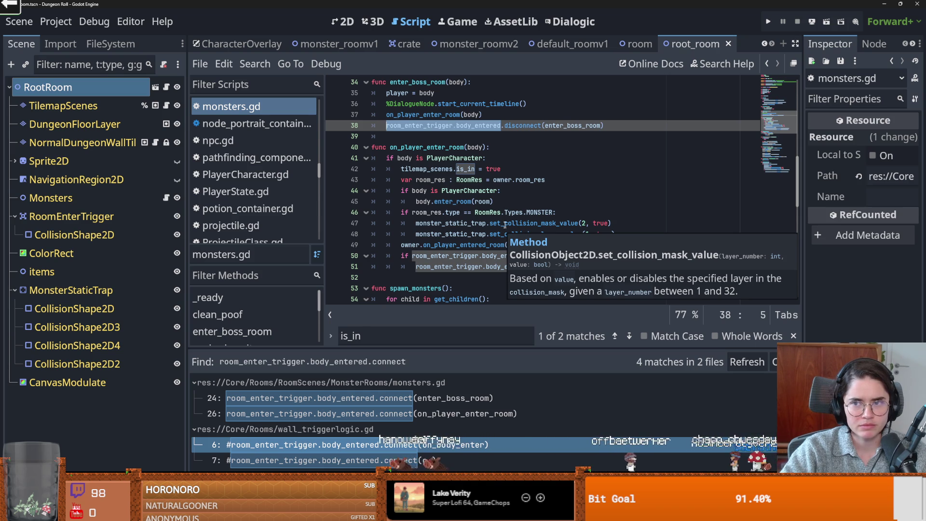
- Move RoomEnterTrigger's CollisionShape2D up from y 10.5 to 6.75 px and save the scene
left_click(343, 21)
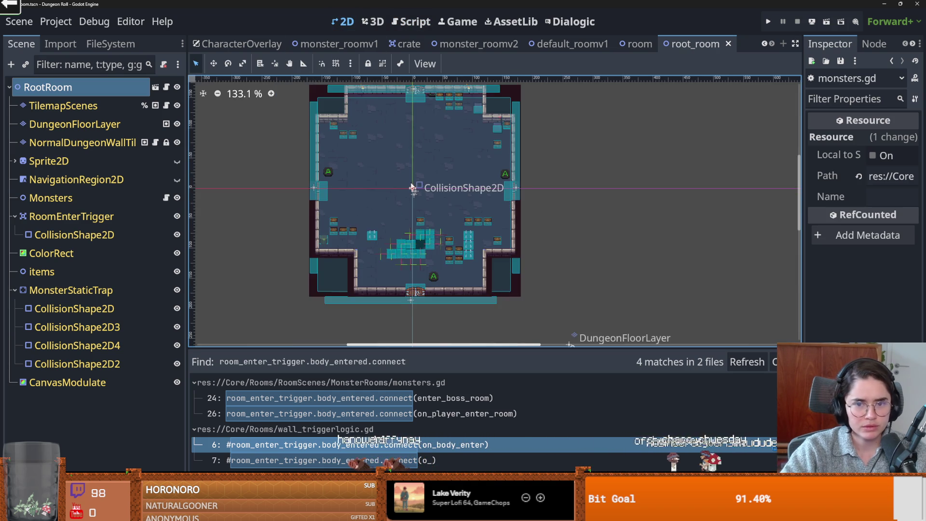
scroll(413, 184, "up", 2)
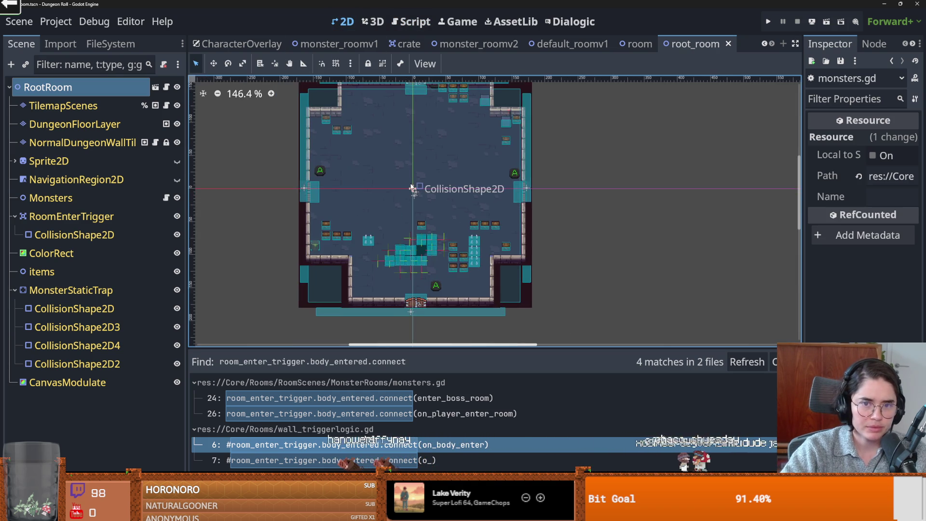
left_click(111, 222)
scroll(207, 227, "down", 2)
scroll(387, 228, "up", 3)
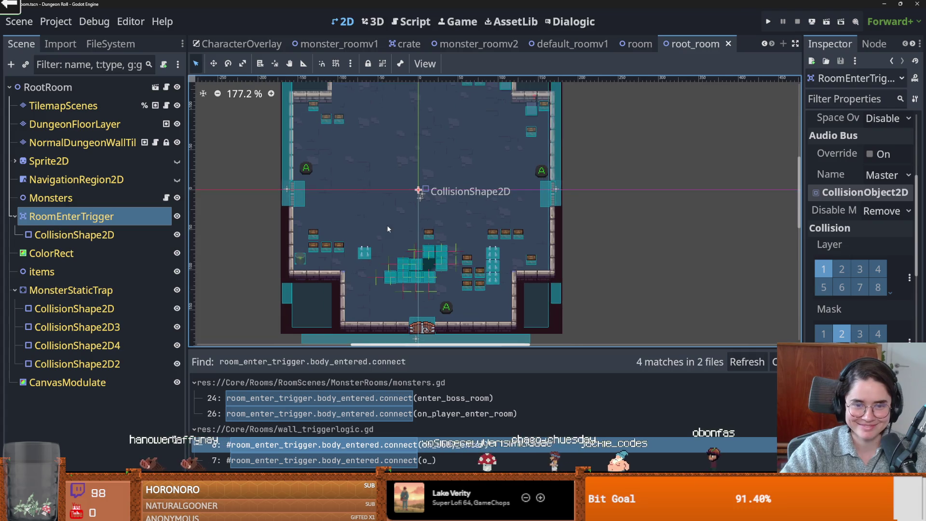
scroll(387, 229, "down", 2)
scroll(355, 157, "up", 3)
left_click(357, 153)
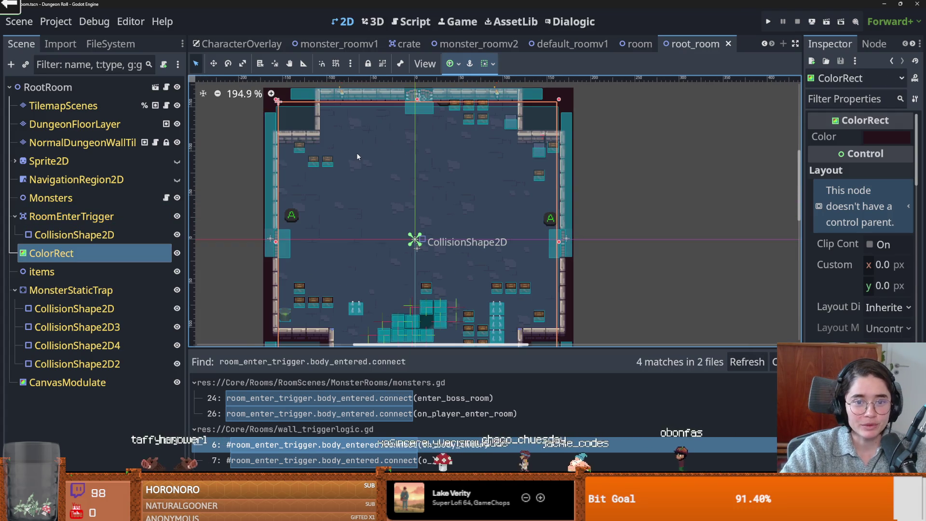
left_click(75, 234)
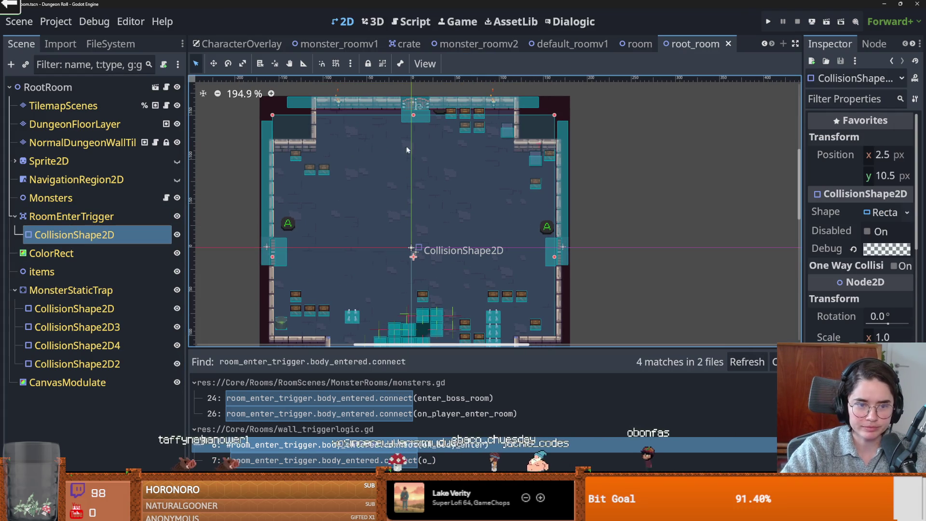
left_click_drag(403, 155, 416, 149)
key("ctrl+s")
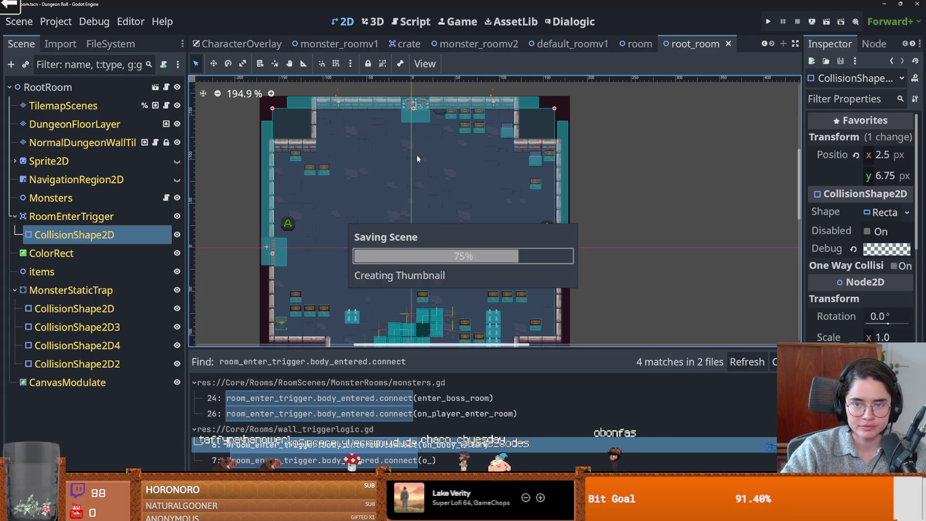
- Reselect RoomEnterTrigger, pan the room view right, and save the scene again
left_click(167, 214)
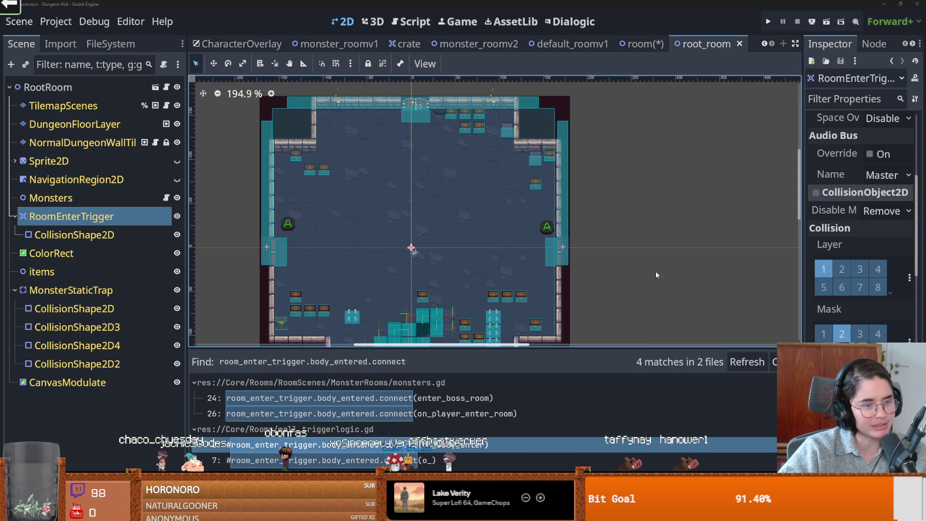
mouse_move(394, 250)
left_mouse_down()
mouse_move(463, 236)
mouse_move(513, 209)
left_mouse_up()
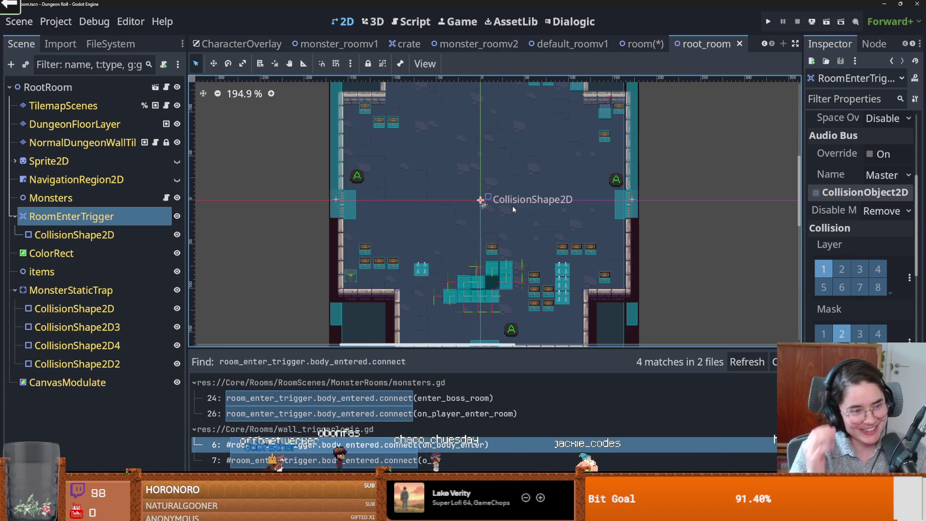
key("ctrl+s")
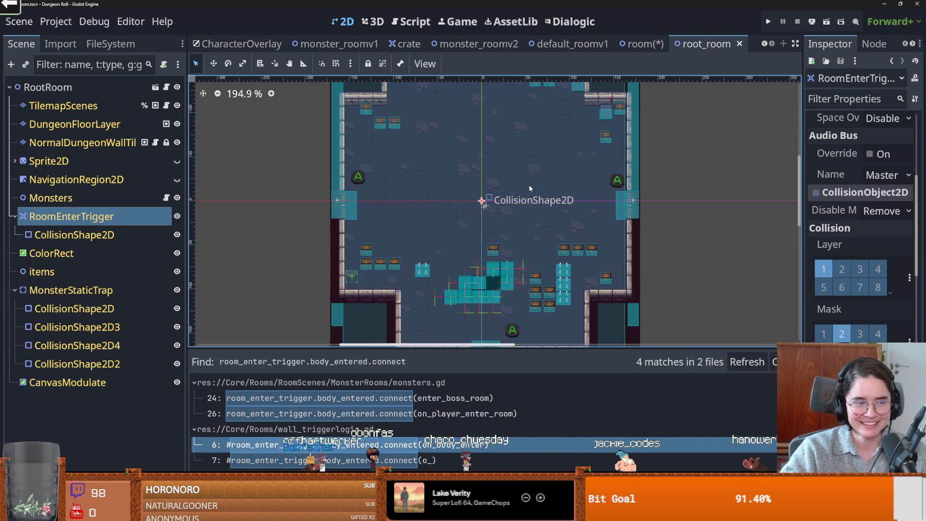
scroll(497, 203, "down", 2)
scroll(458, 231, "up", 3)
scroll(470, 258, "down", 2)
key("ctrl+s")
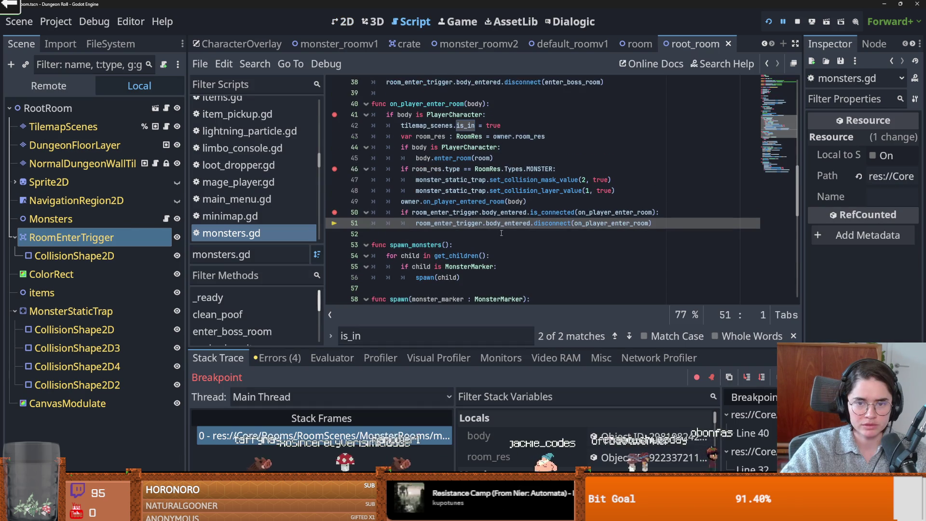
- Inspect the on_player_entered_room call and connection check on lines 49–51
left_click(456, 224)
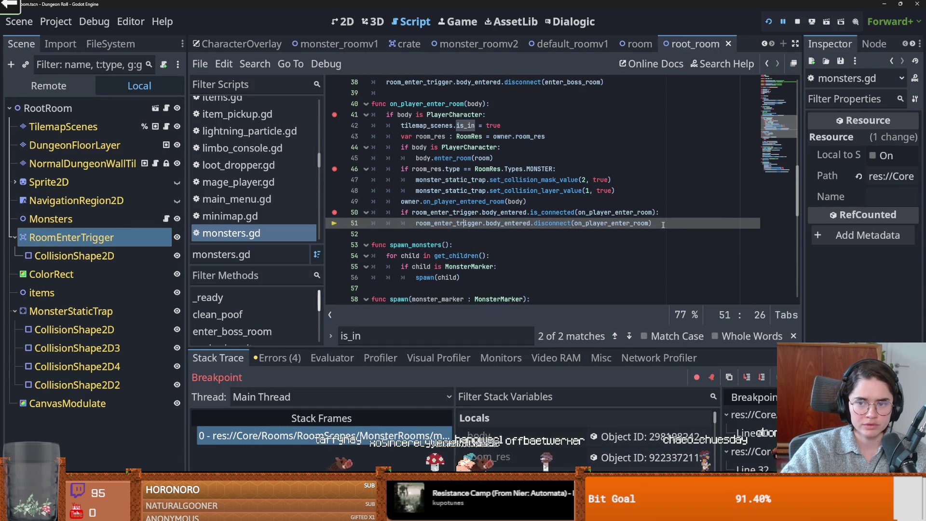
left_click_drag(665, 225, 386, 213)
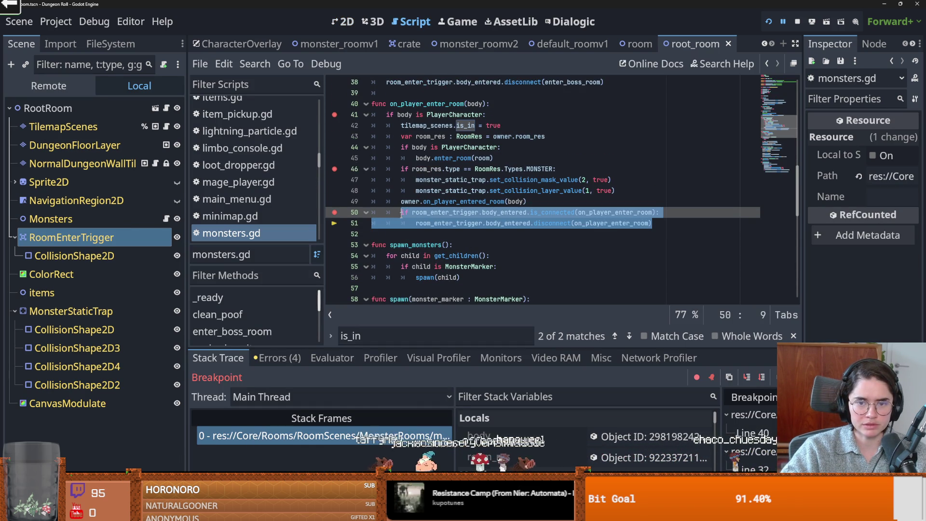
left_click(476, 203)
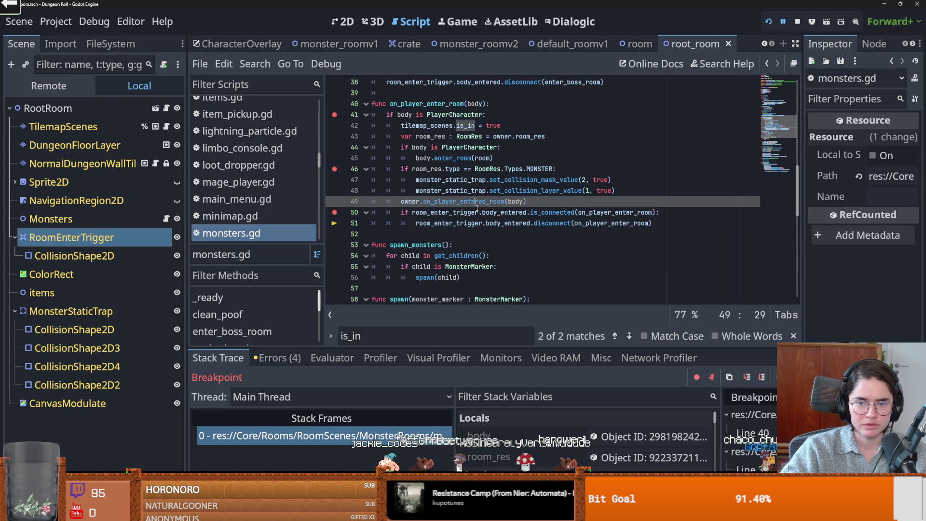
left_click_drag(398, 213, 676, 223)
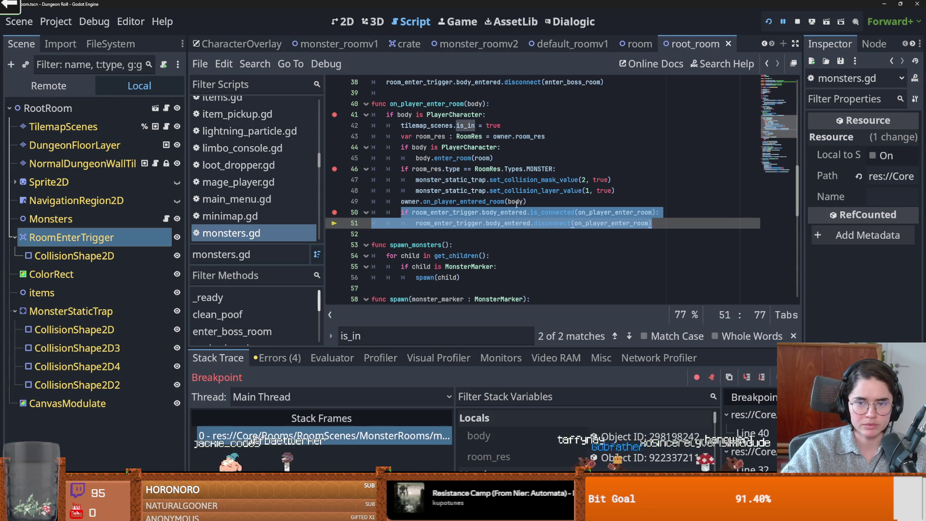
left_click_drag(527, 202, 402, 202)
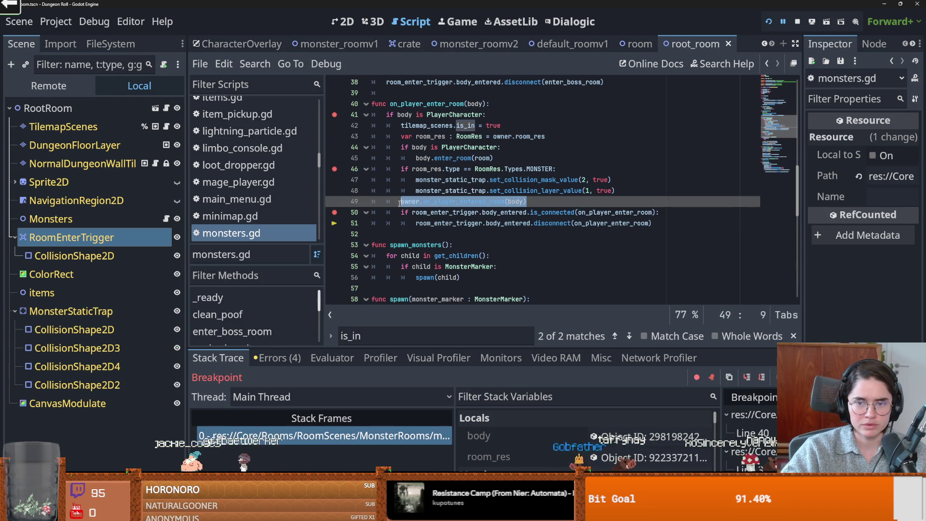
left_click_drag(445, 180, 485, 179)
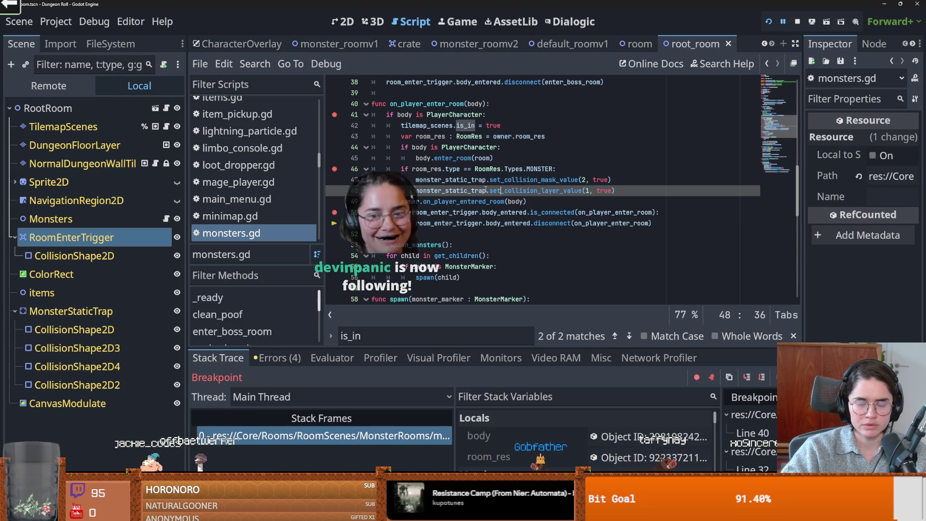
left_click_drag(527, 201, 418, 202)
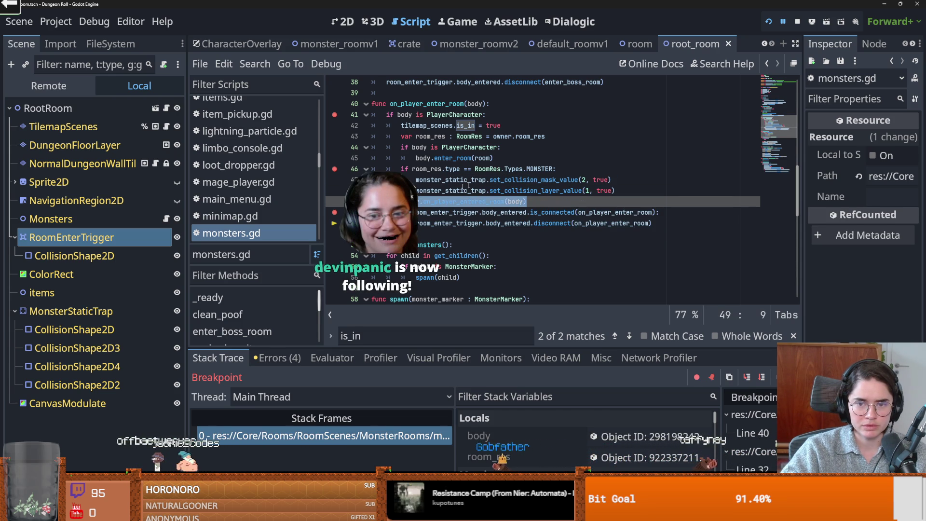
- Copy the room_res.type MONSTER check to line 50, indent the disconnect block under it, and save
left_click(427, 213)
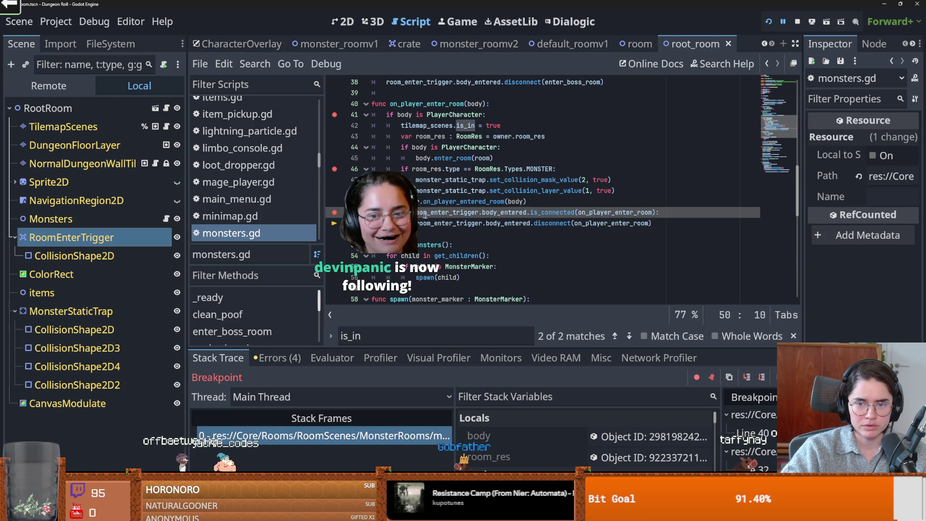
left_click_drag(557, 169, 418, 168)
key("ctrl+c")
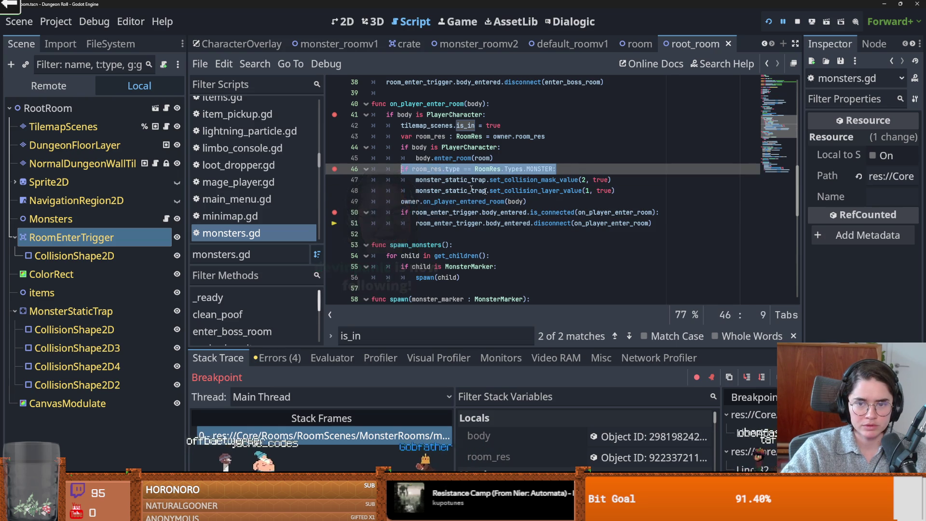
left_click(401, 212)
key("ctrl+v")
mouse_move(400, 224)
left_mouse_down()
mouse_move(598, 223)
mouse_move(437, 235)
left_mouse_up()
key("Tab")
key("ctrl+s")
- Move the breakpoint to line 50, remove those on lines 46 and 41, and resume the game
left_click(451, 223)
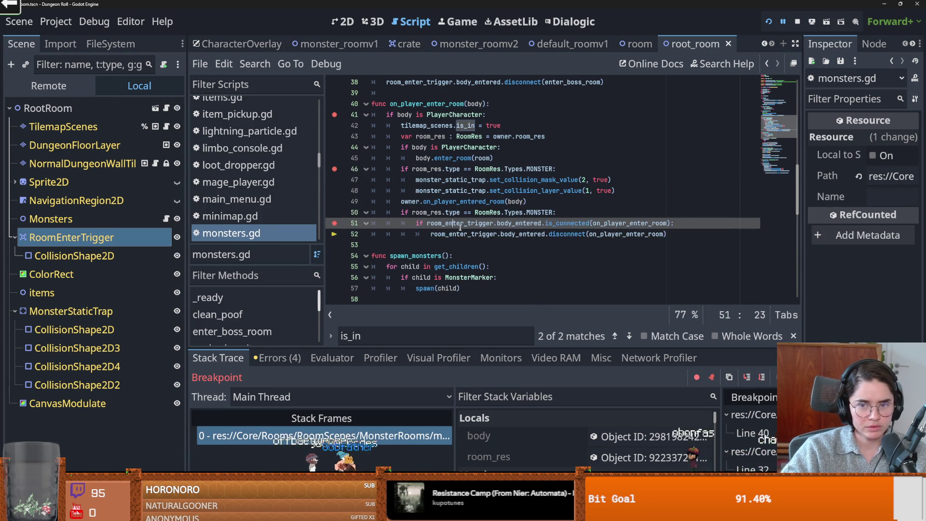
scroll(434, 203, "down", 2)
scroll(361, 192, "up", 1)
left_click(334, 191)
left_click(334, 180)
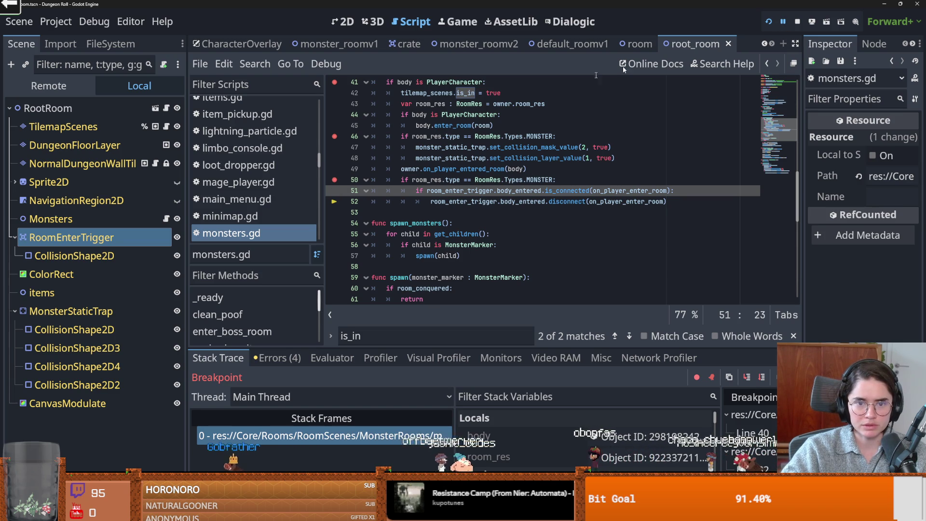
left_click(335, 136)
left_click(334, 82)
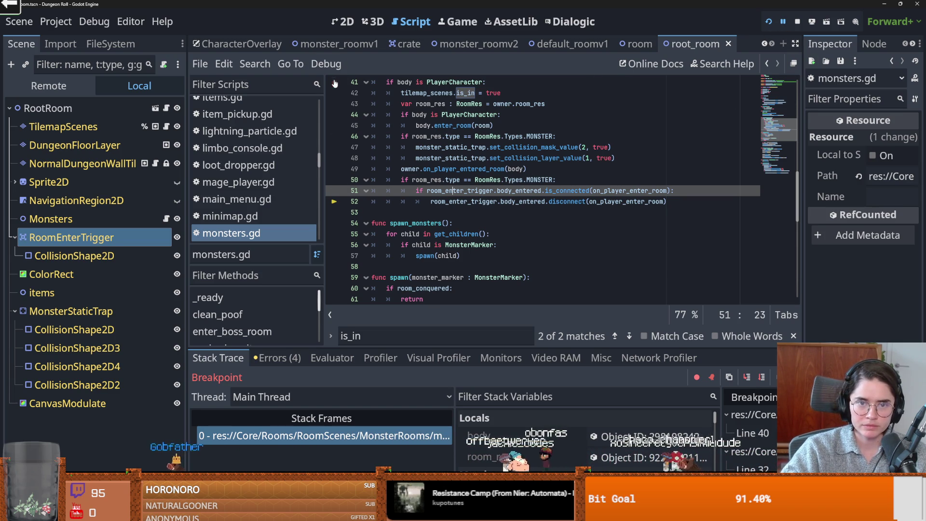
left_click(783, 21)
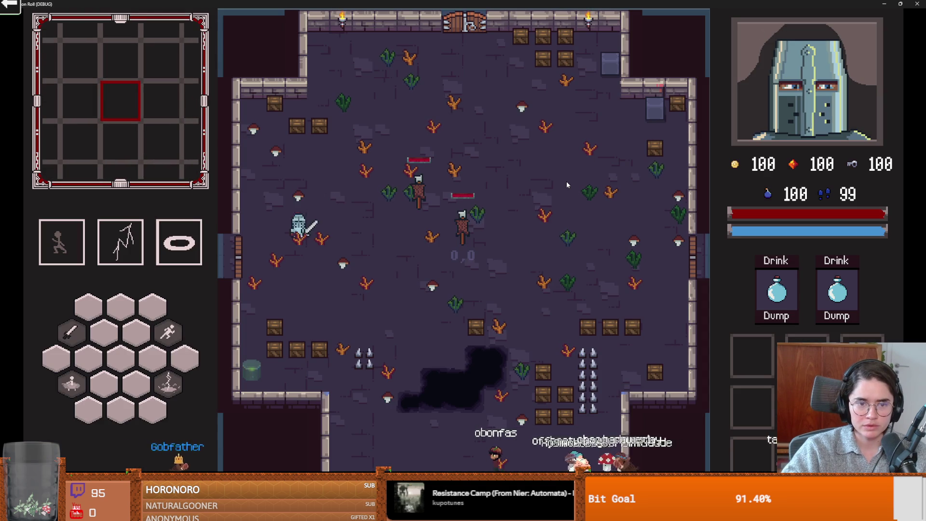
- Quit the game, relaunch it, and start a new game as the Archer
key("e")
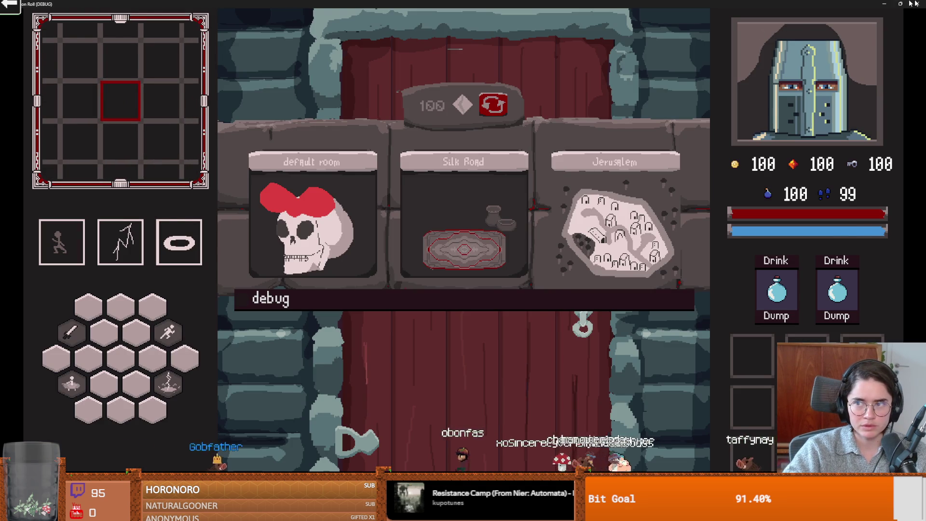
key("F8")
left_click(767, 22)
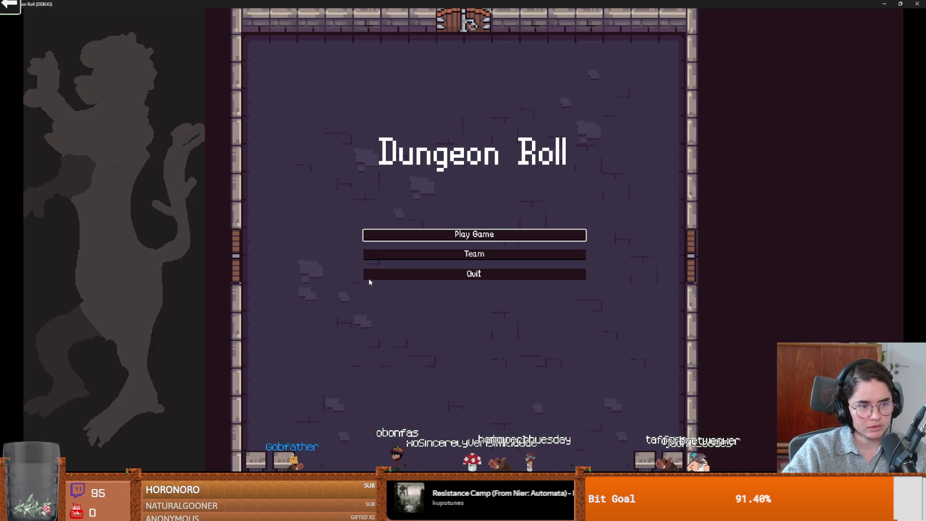
left_click(425, 234)
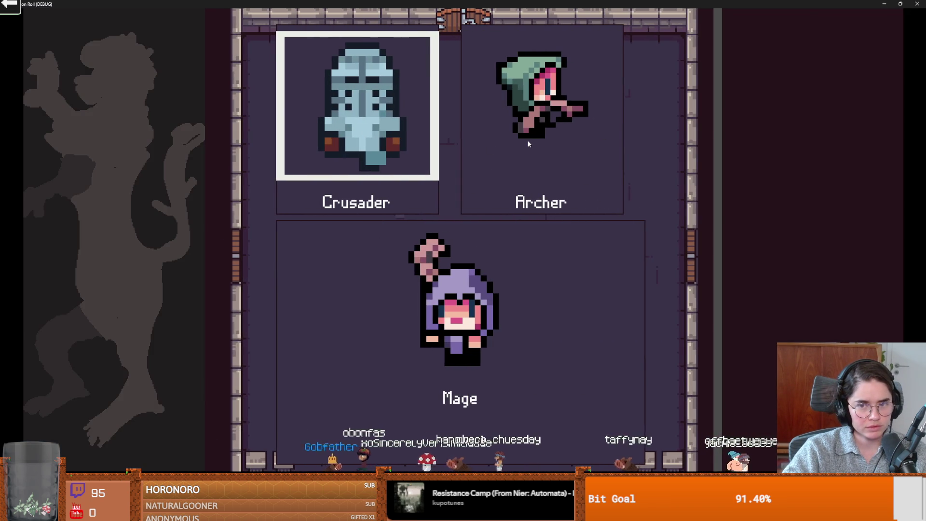
left_click(579, 208)
- Choose a room for the west door and walk into the western desert room
key("a")
key("s")
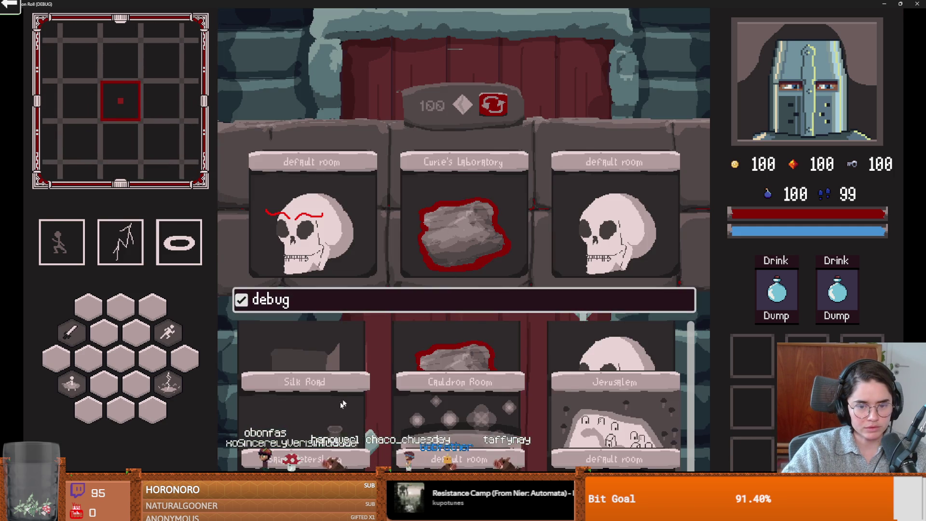
left_click(333, 383)
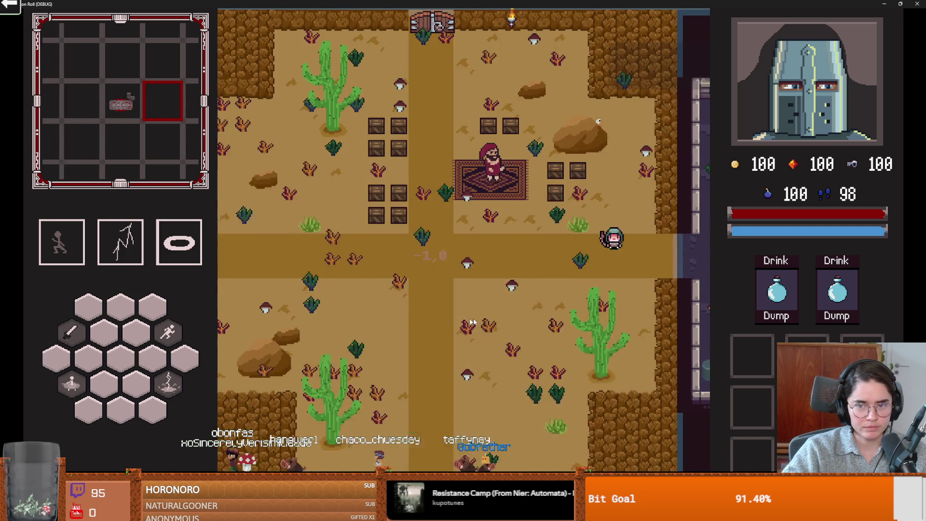
key("a")
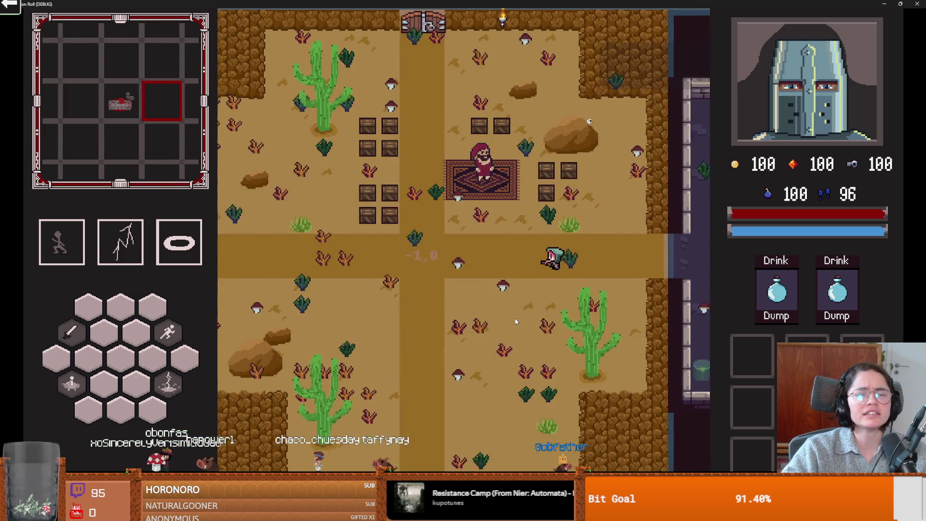
key("a")
key("d")
key("w")
- Place a room north, explore the skull room there and back, then close the game
key("w")
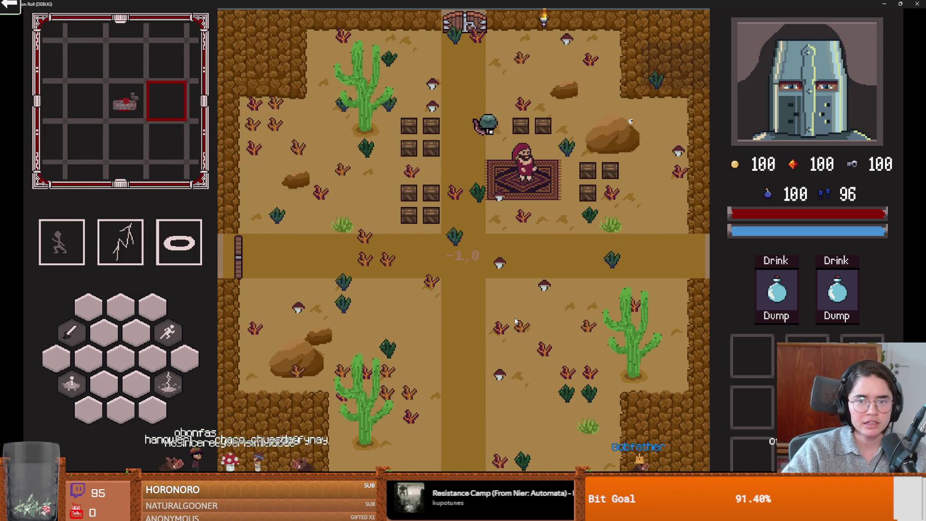
key("e")
left_click(299, 241)
key("w")
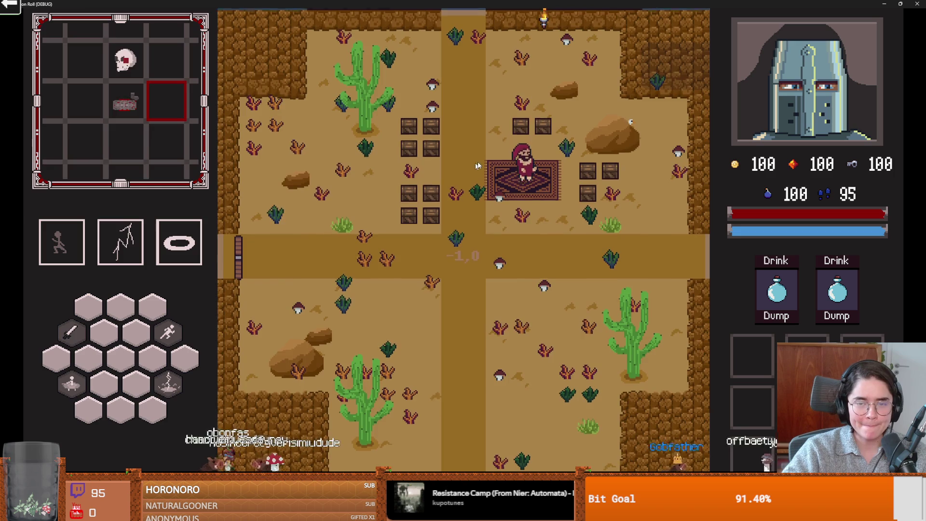
key("s")
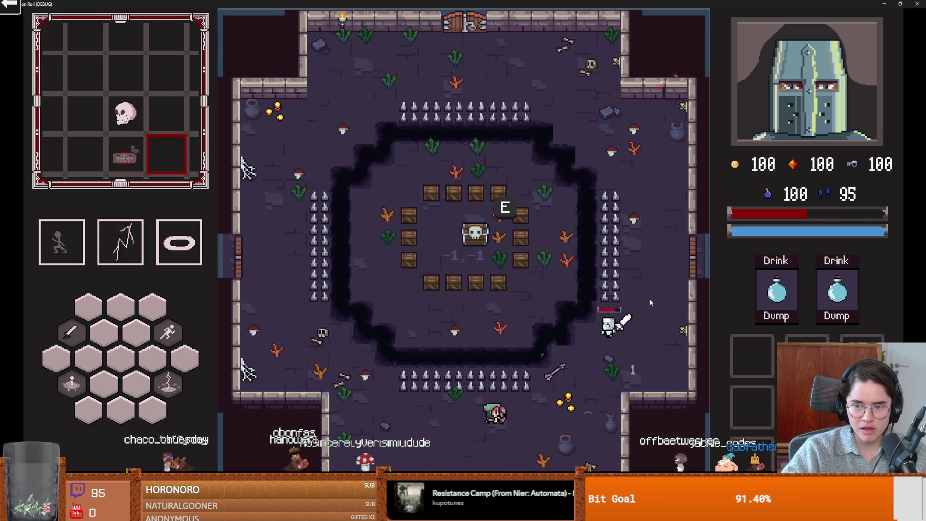
key("s")
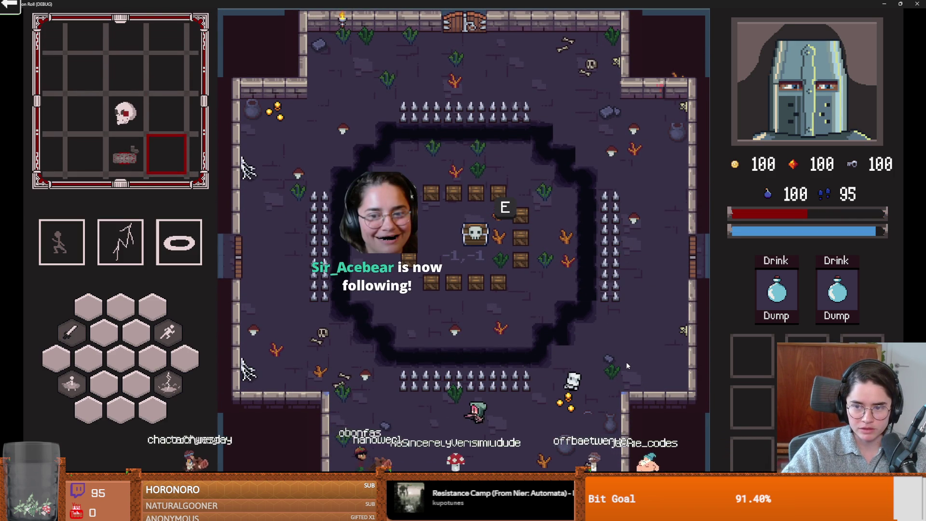
key("s")
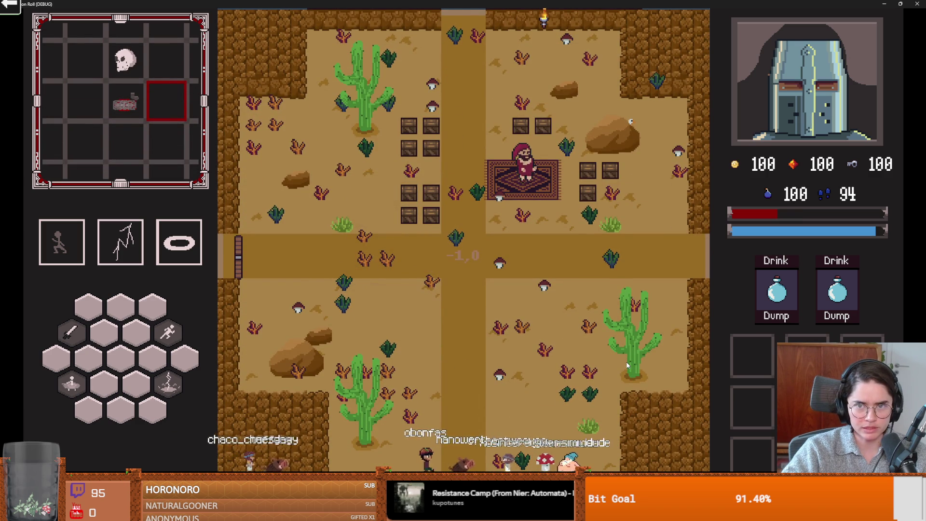
key("s")
key("w")
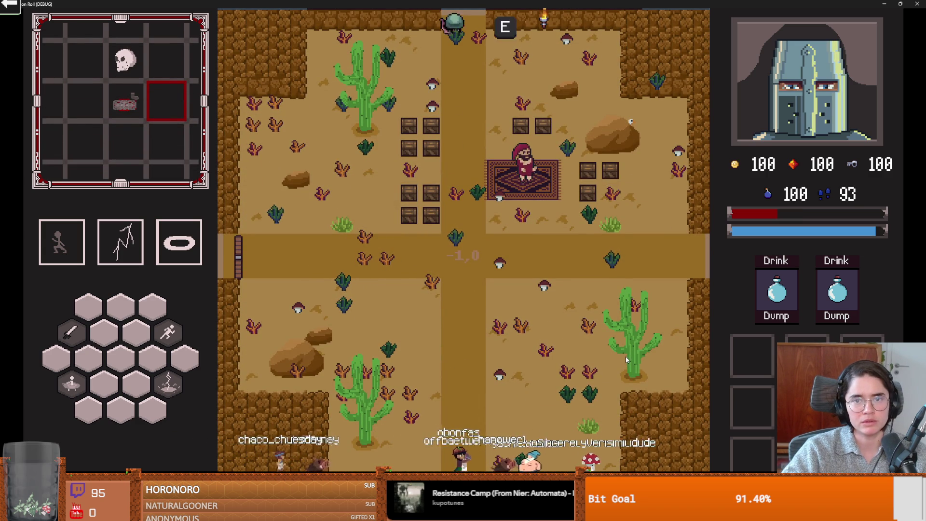
left_click(916, 4)
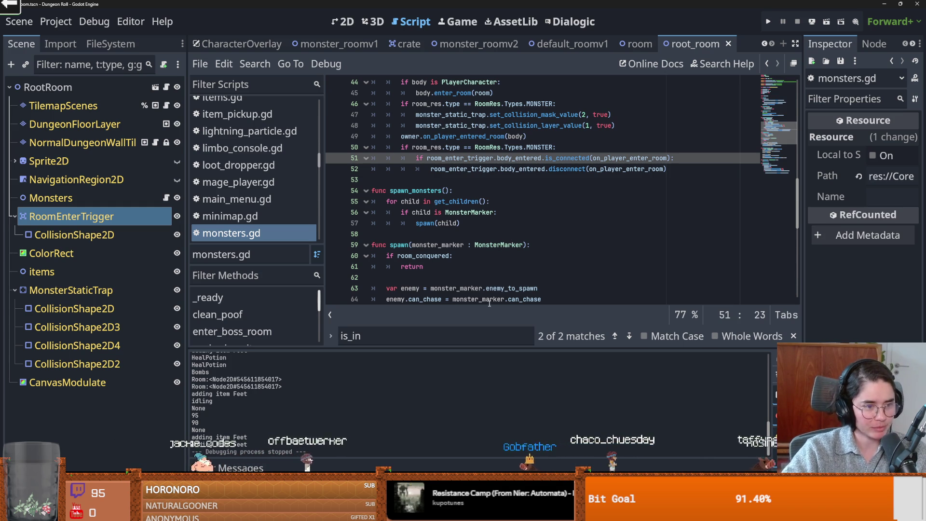
- Add 'if room_conquered: return' at the top of spawn() in monsters.gd and save with Ctrl+S
left_click(507, 266)
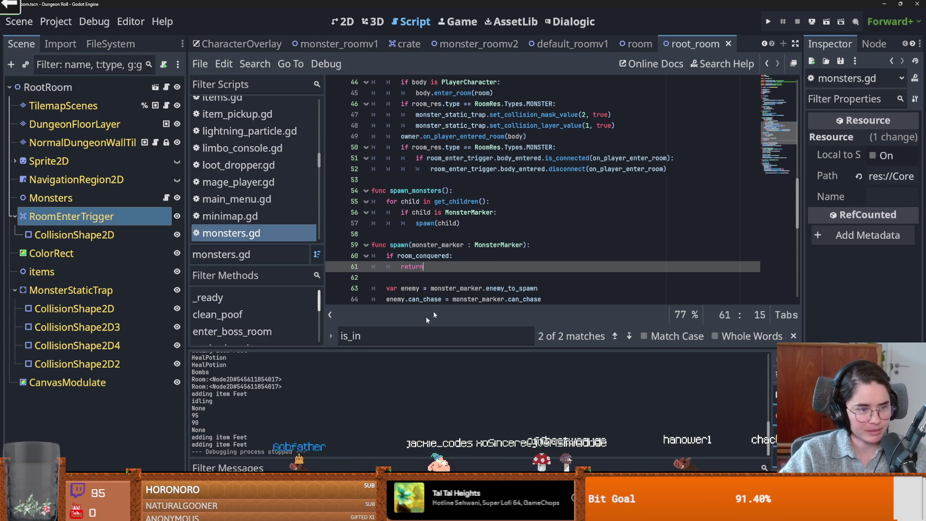
left_click(522, 223)
key("ctrl+s")
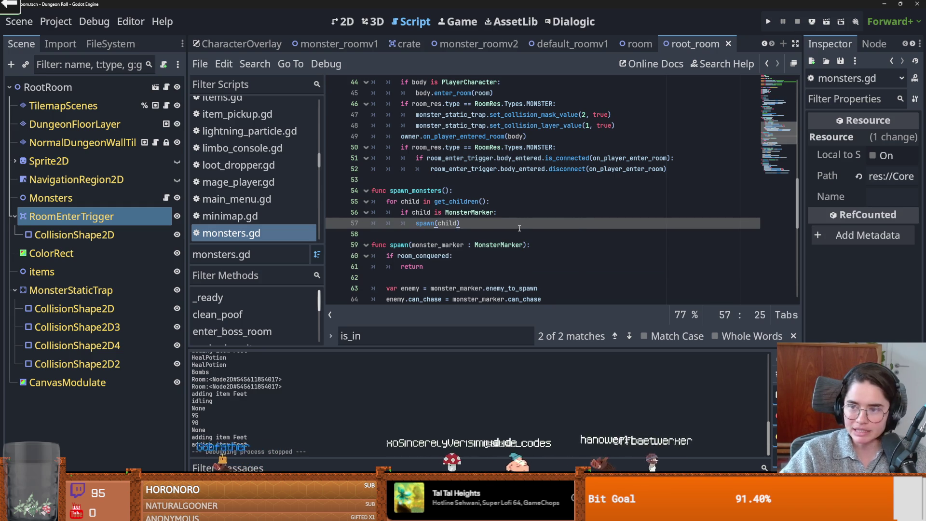
left_click(441, 256)
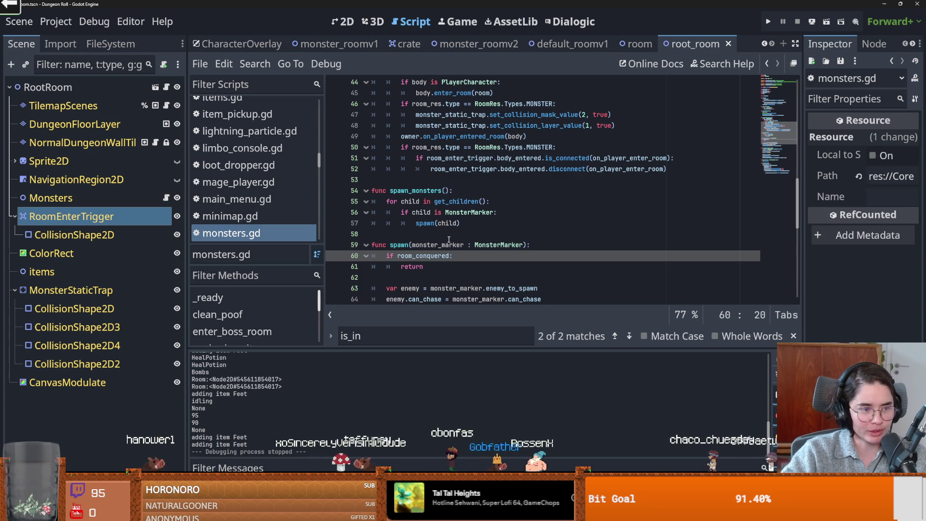
left_click(470, 260)
key("ctrl+s")
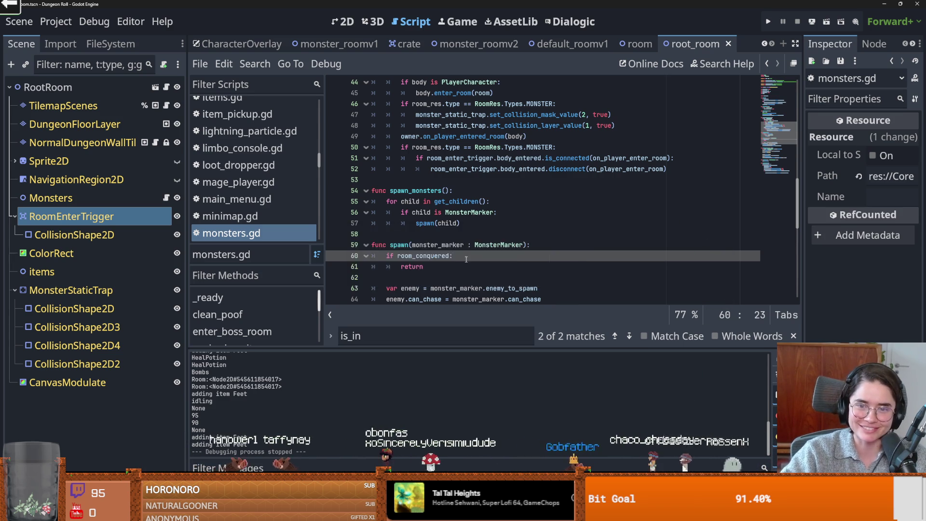
scroll(472, 251, "up", 3)
scroll(480, 251, "down", 1)
scroll(486, 252, "down", 2)
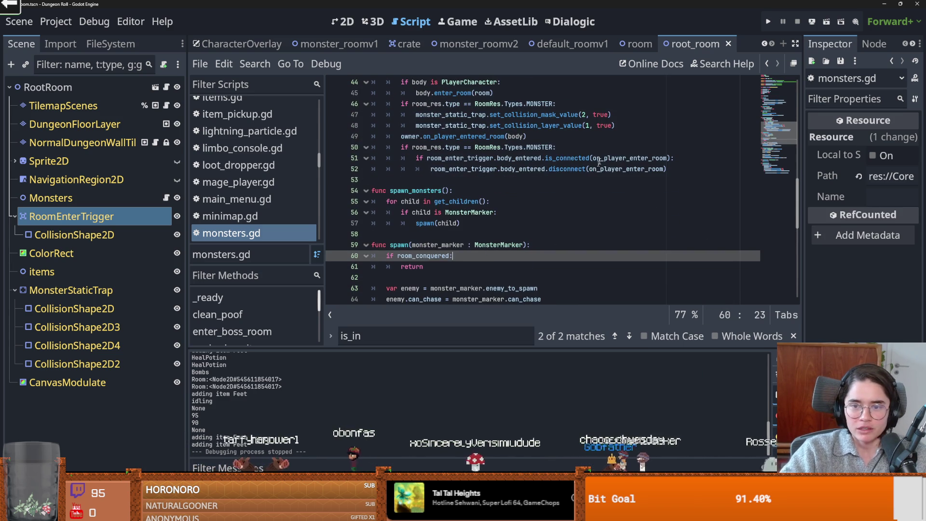
scroll(560, 191, "up", 1)
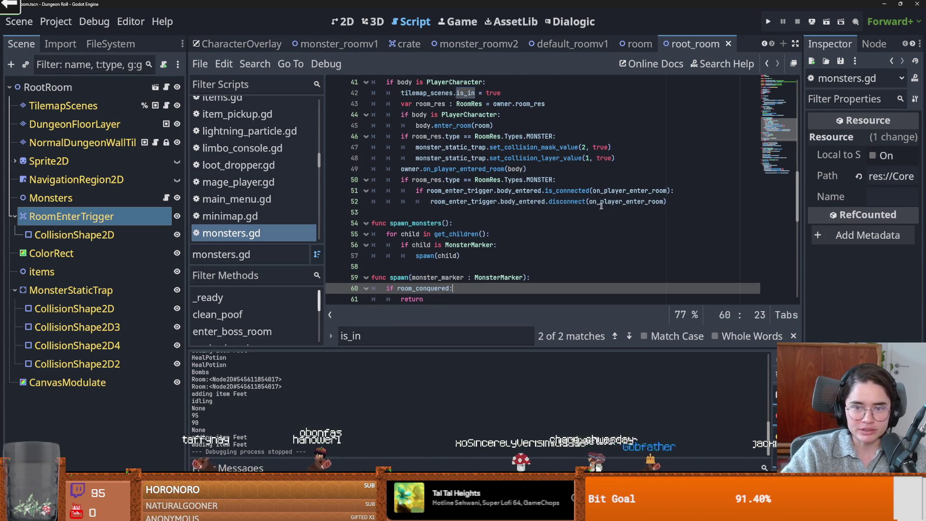
scroll(610, 214, "down", 11)
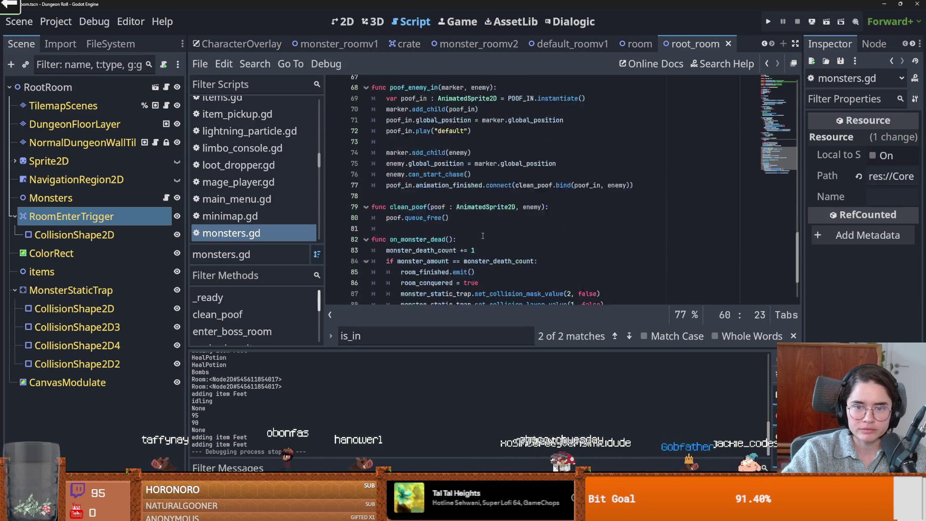
- In on_monster_dead, change 'disconnect' to 'connect' on line 91 of monsters.gd
double_click(429, 173)
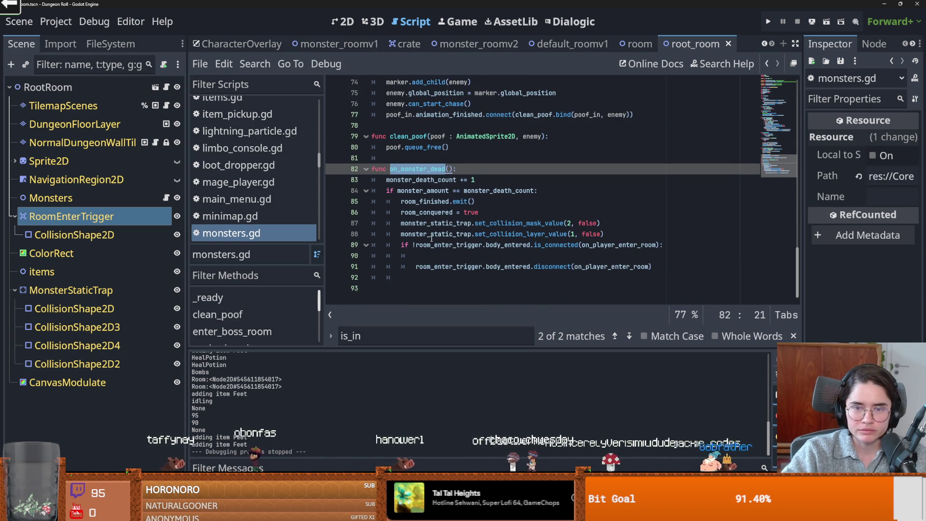
left_click(424, 191)
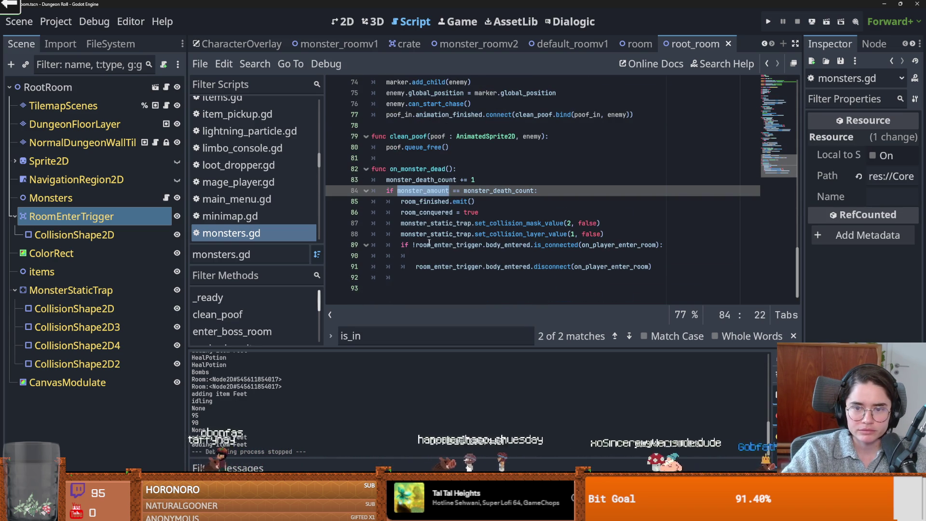
left_click(480, 245)
left_click(544, 245)
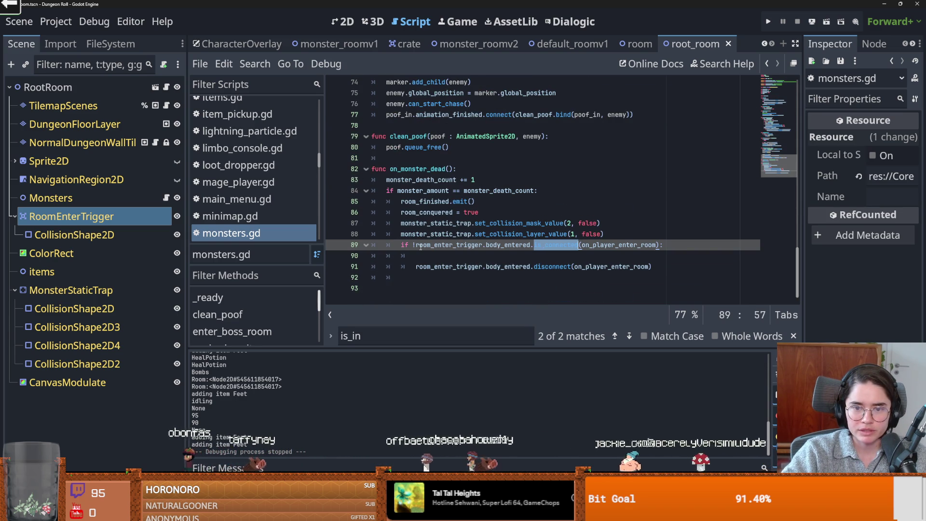
double_click(546, 267)
type("co")
- Save monsters.gd and run the project to test the fix
key("ctrl+s")
left_click(493, 223)
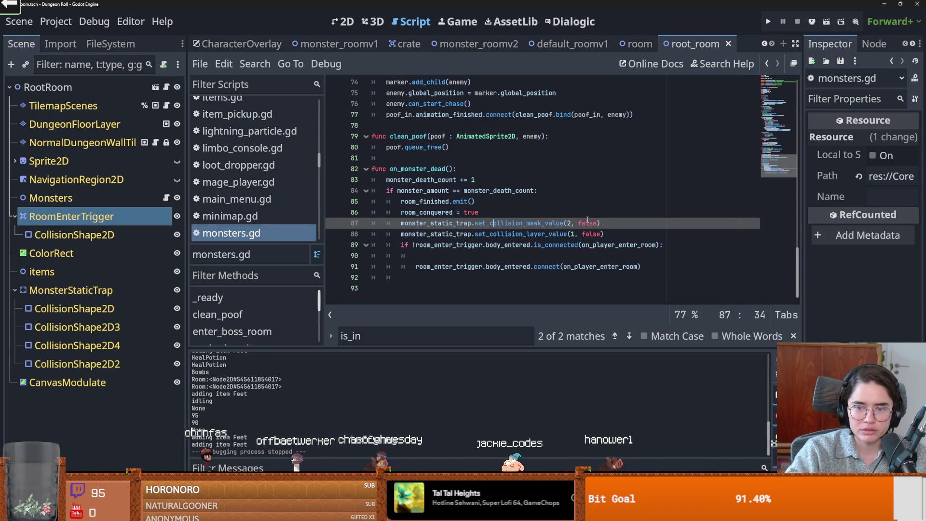
left_click(770, 21)
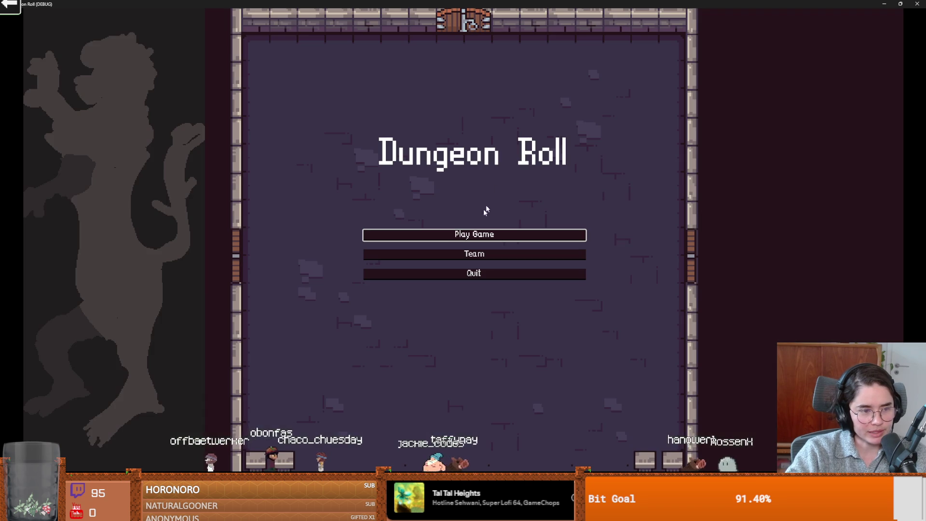
- Start a new game as the Archer, pick the Silk Road desert room, then the white skull room
left_click(453, 237)
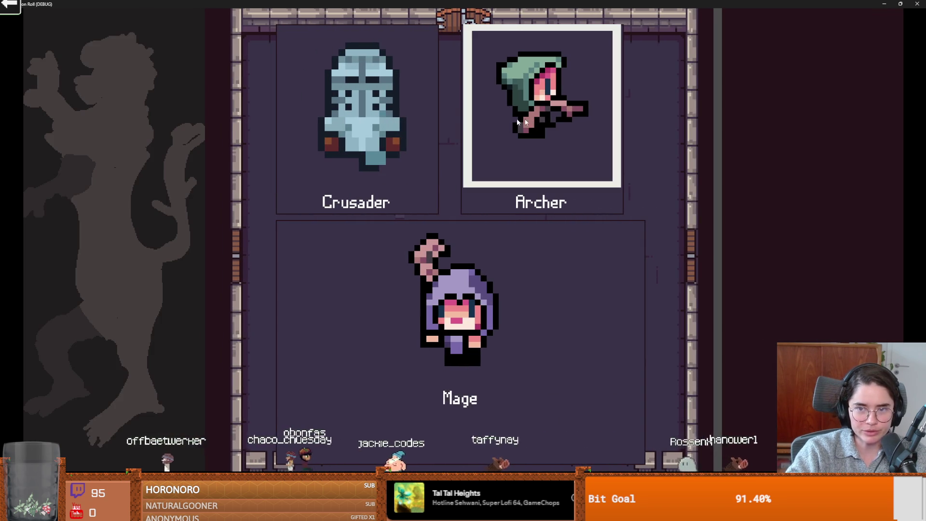
left_click(500, 140)
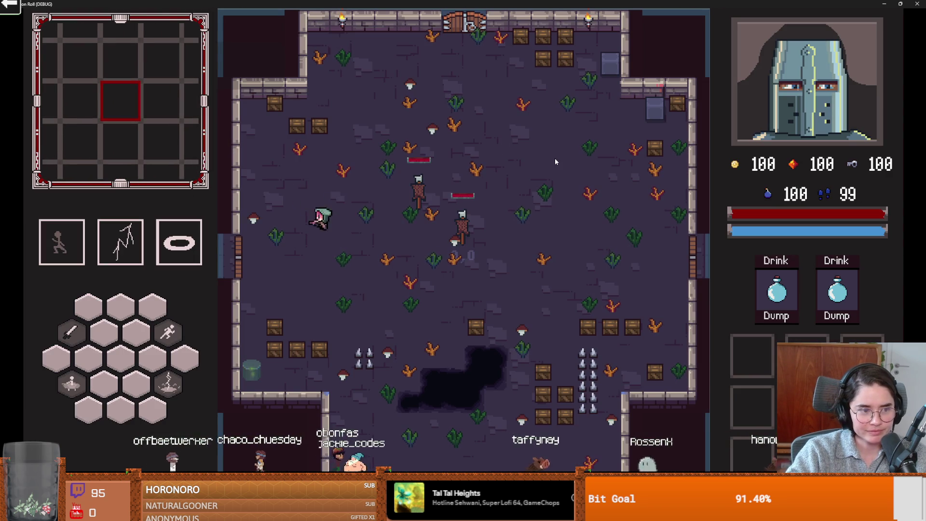
key("a")
left_click(288, 246)
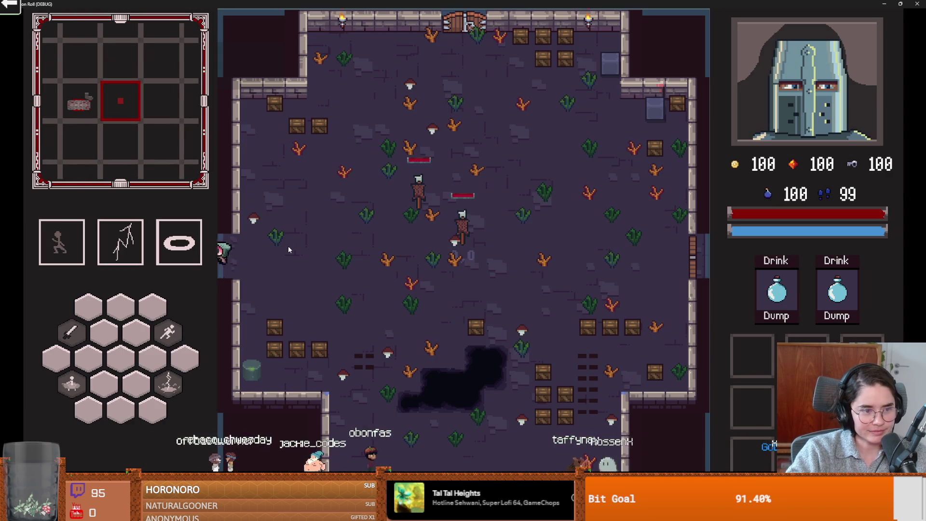
key("d")
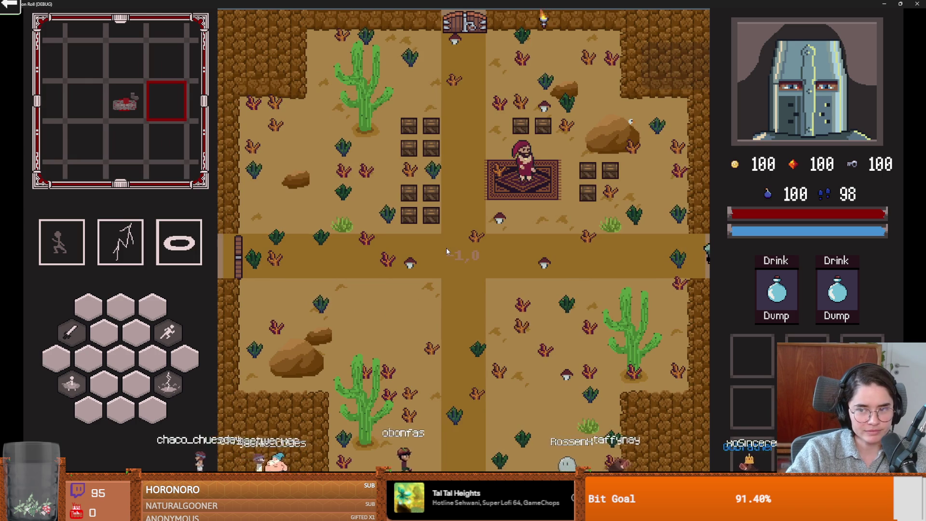
key("d")
key("w")
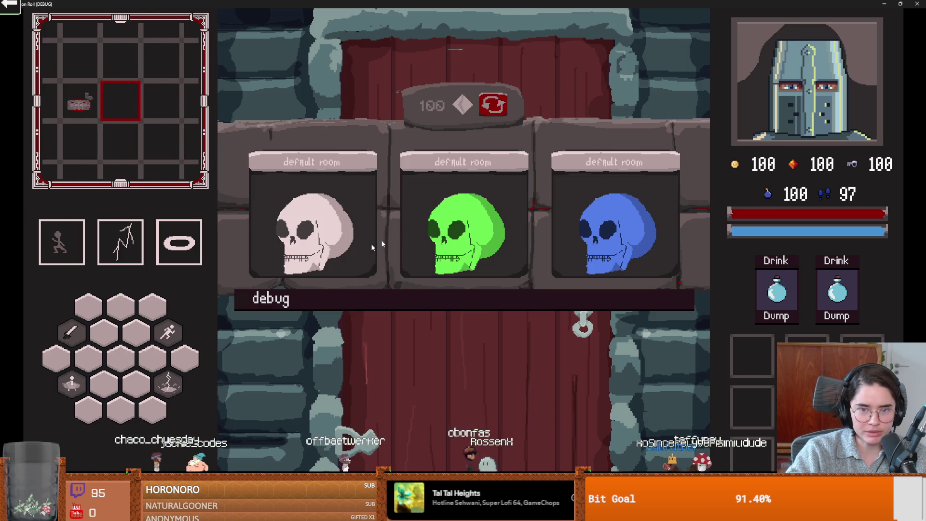
left_click(307, 243)
- Walk through the skull chest room past the spikes, exit right and pick the next room card
key("w")
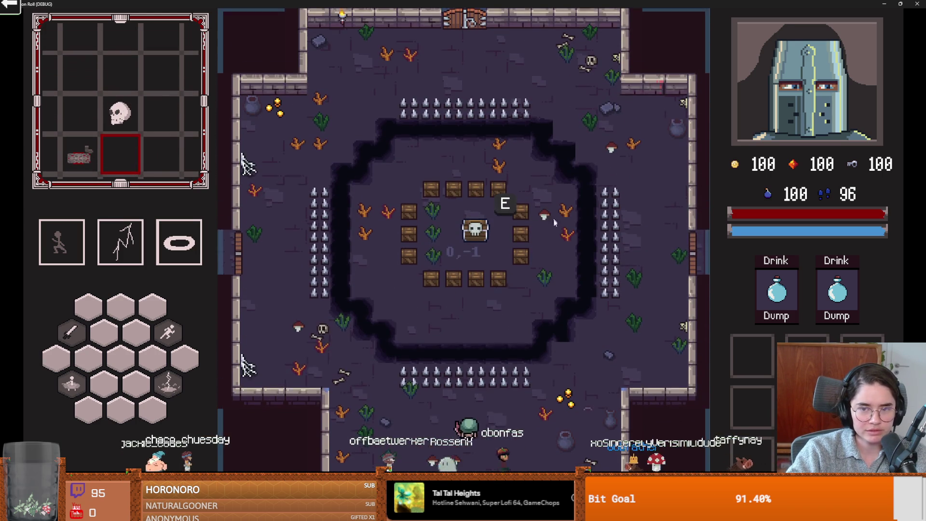
key("s")
key("a")
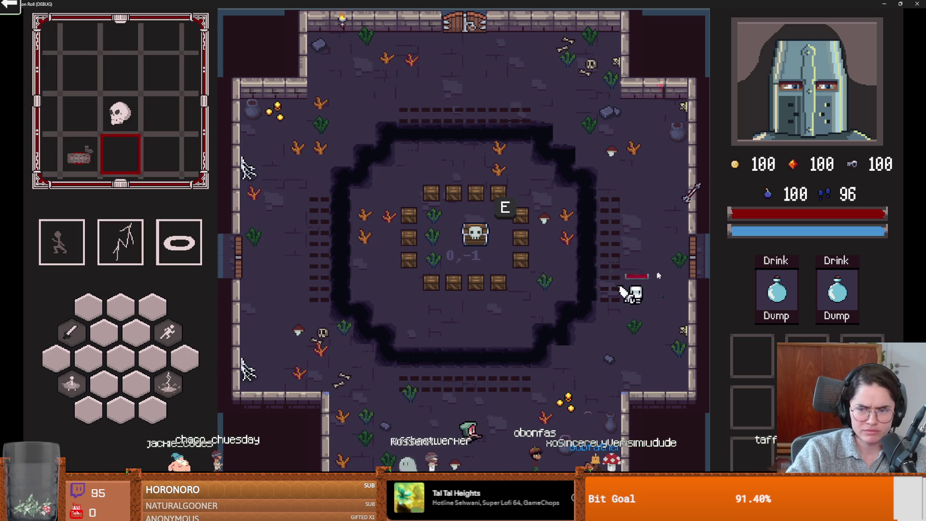
key("s")
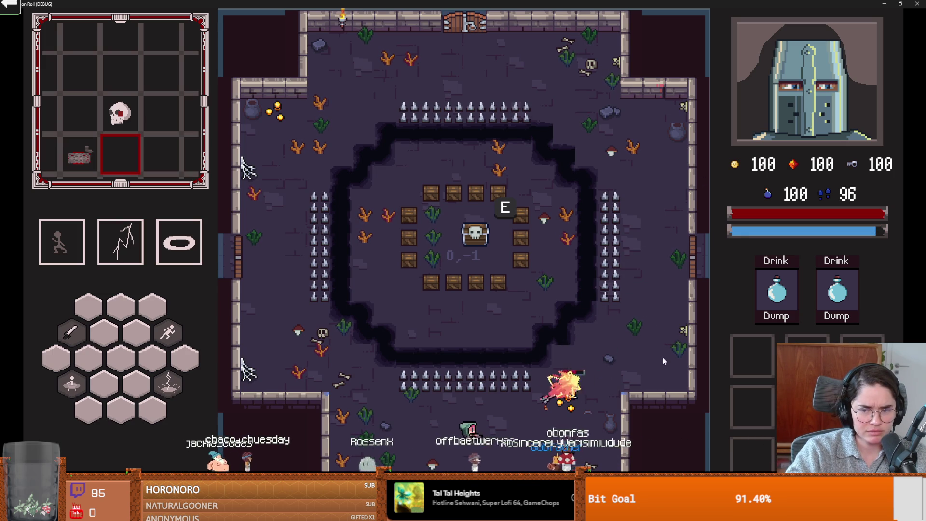
key("a")
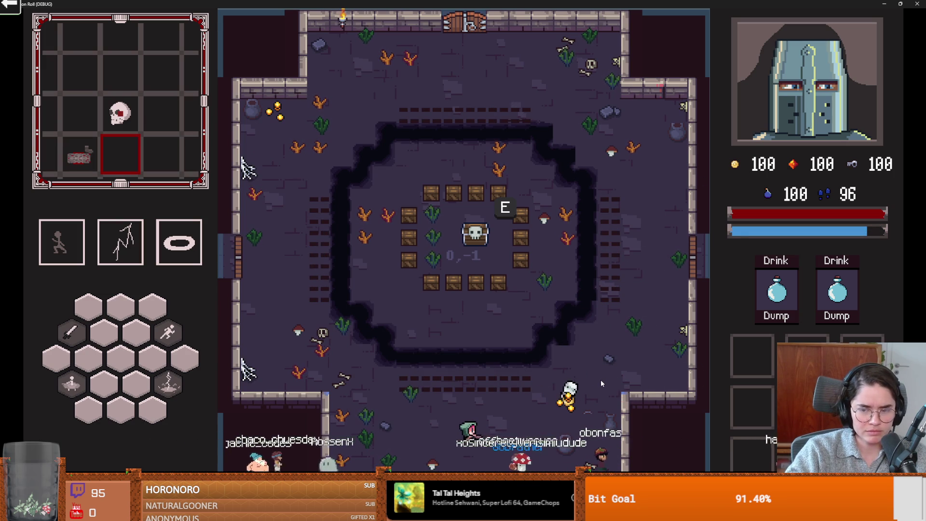
key("s")
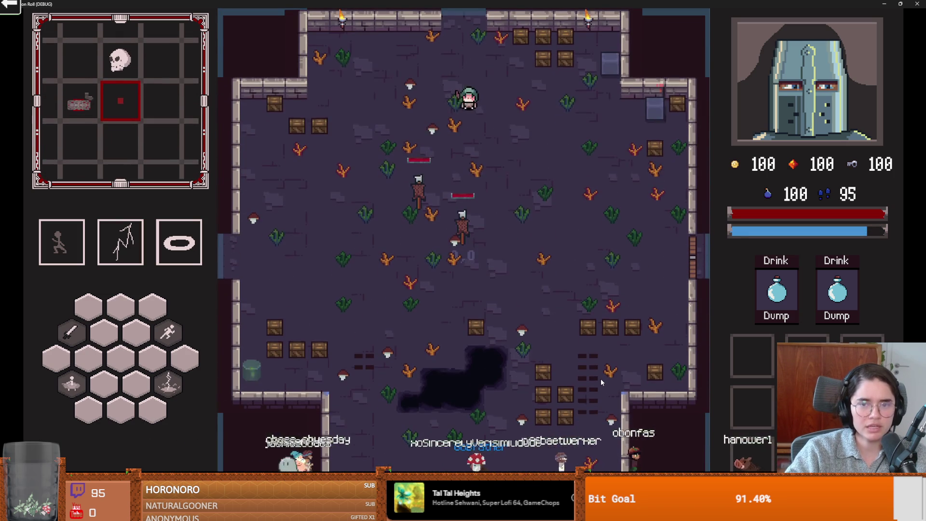
key("d")
key("s")
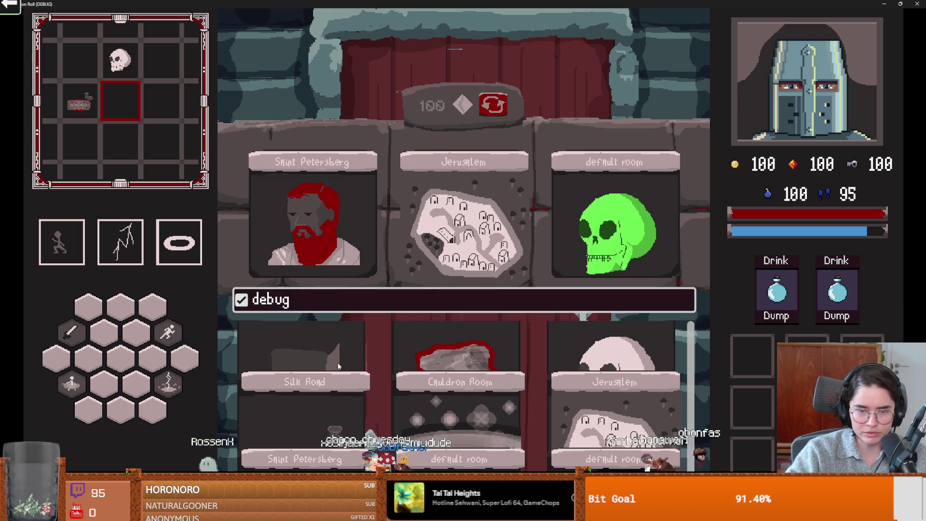
left_click(596, 332)
- Walk down-left around the pit toward the left enemy and out of the pit room
key("s")
key("a")
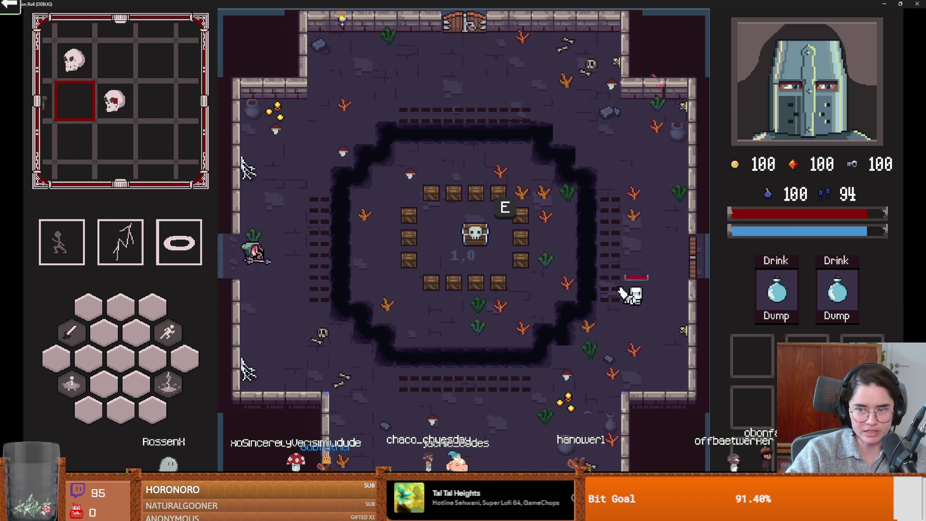
key("s")
key("a")
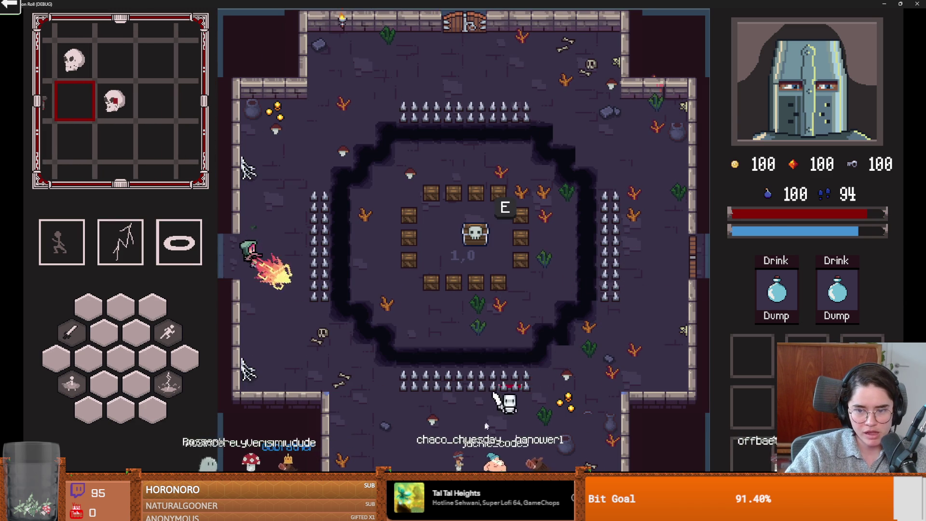
key("a")
key("w")
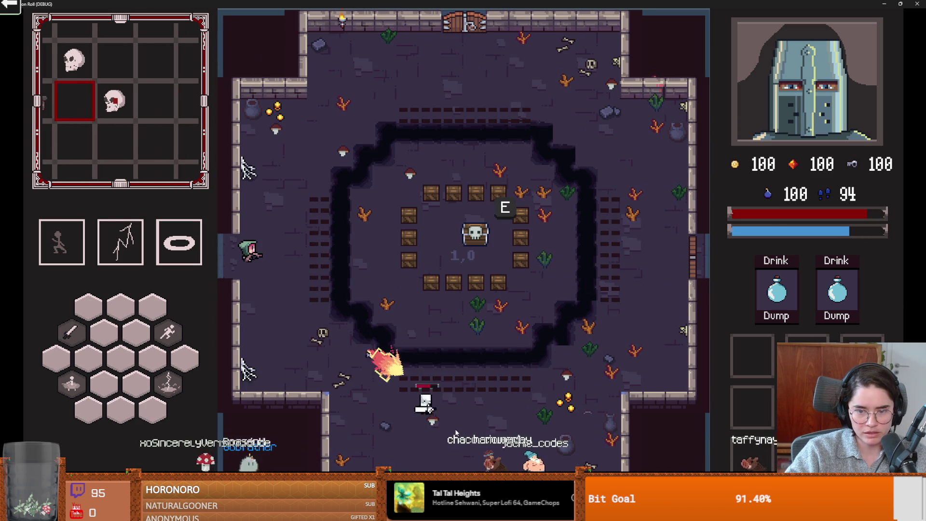
key("a")
key("w")
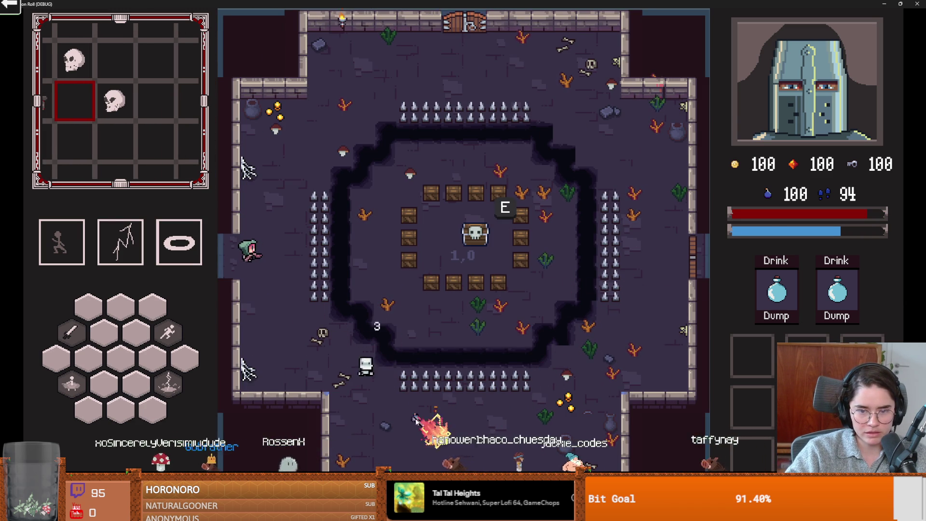
key("a")
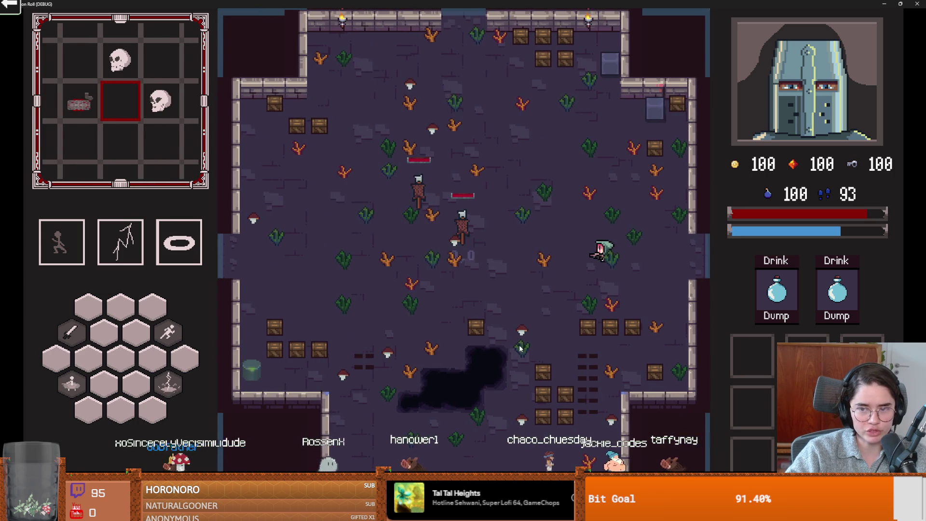
- Shrink and re-maximize the game window, walking up into the skull chest room's left wall
key("super+Down")
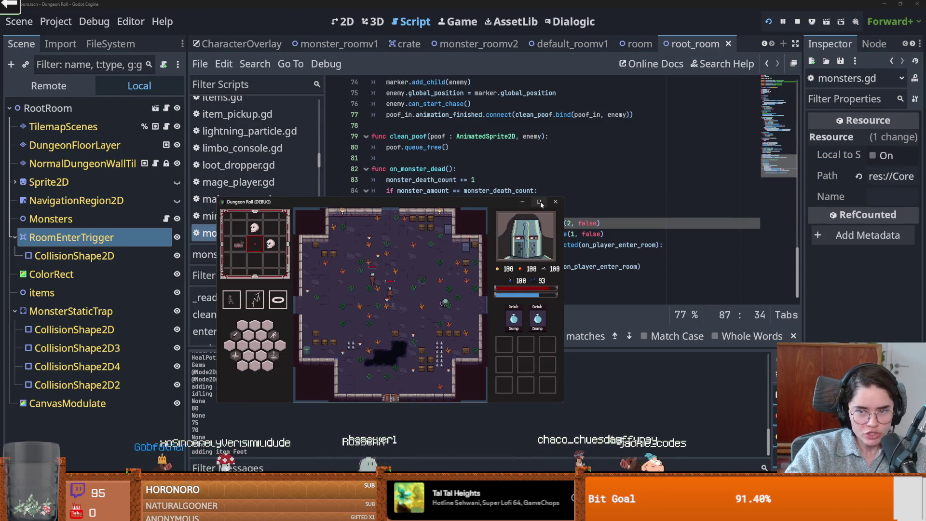
key("super+Up")
key("w")
key("a")
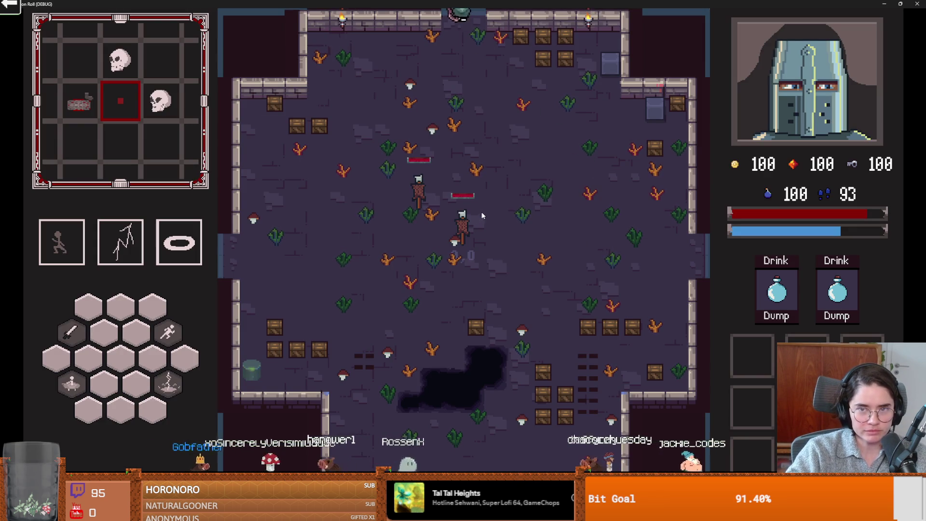
key("a")
key("w")
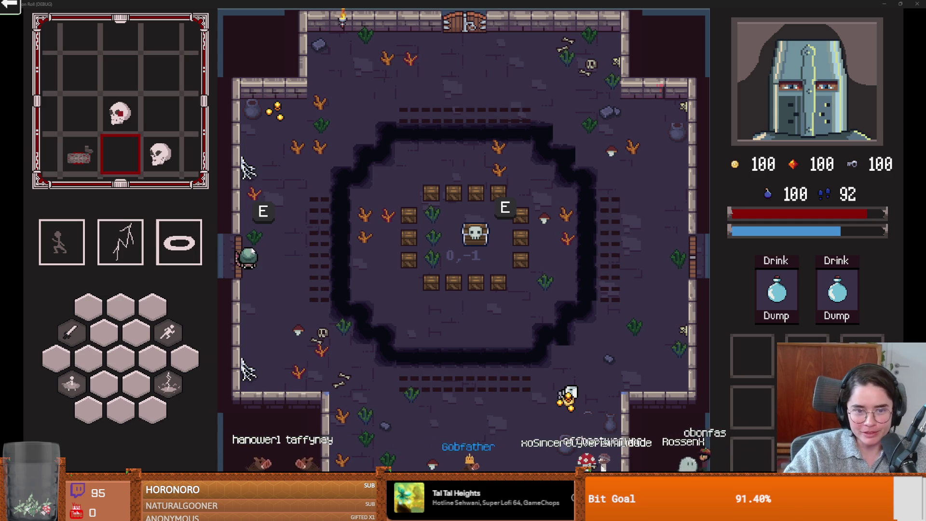
mouse_move(718, 4)
left_mouse_down()
mouse_move(475, 6)
mouse_move(458, 171)
left_mouse_up()
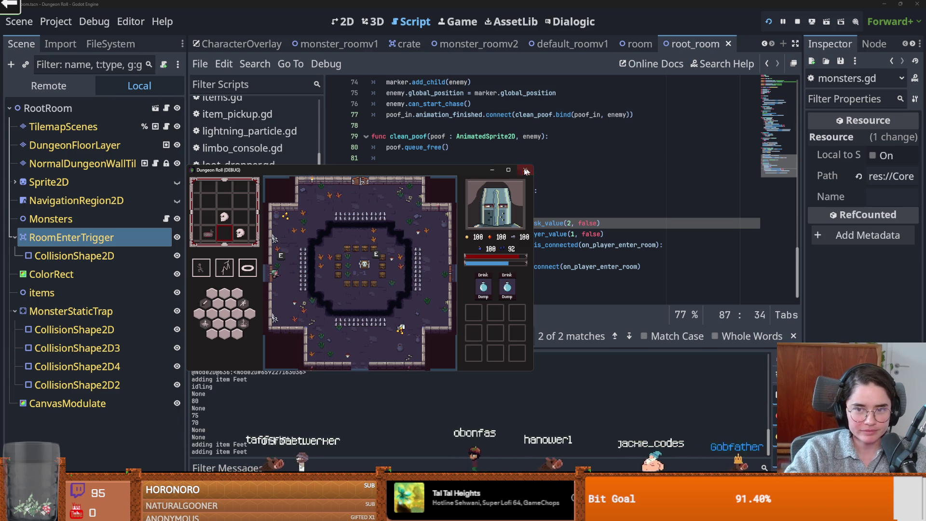
mouse_move(515, 171)
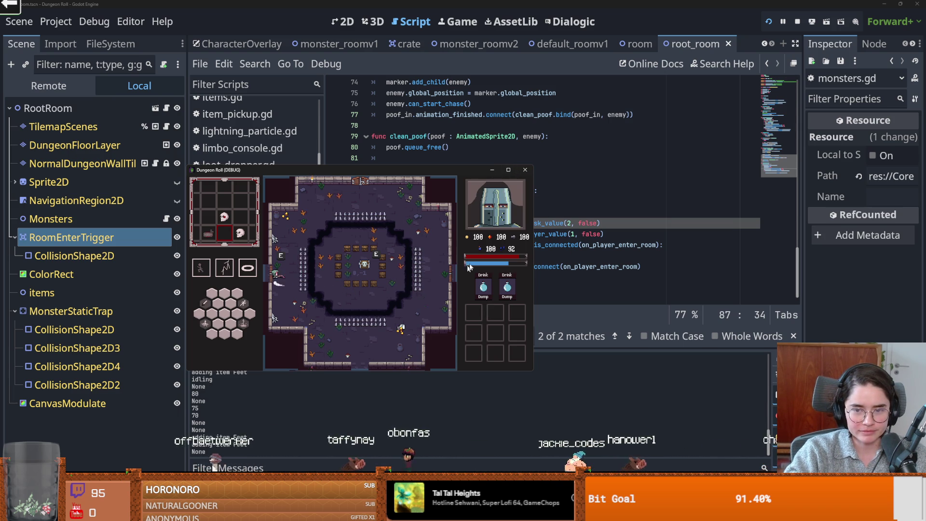
left_click(510, 170)
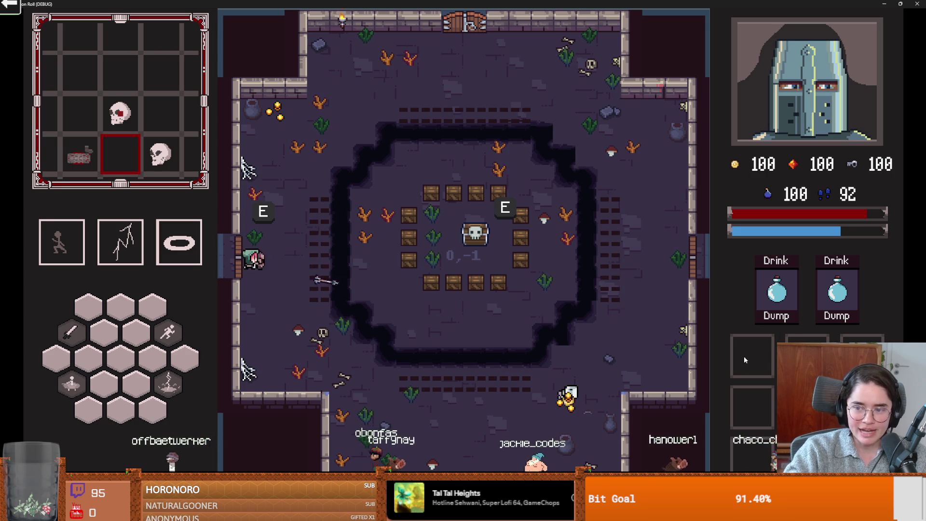
- Enter a room to raise the spike barriers, pick the default room, walk in and back, then close the game
key("Tab")
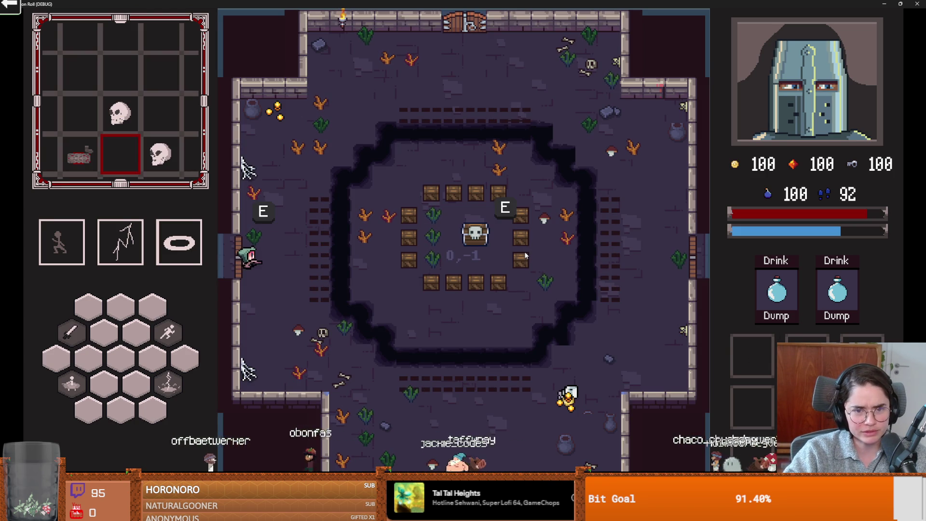
key("e")
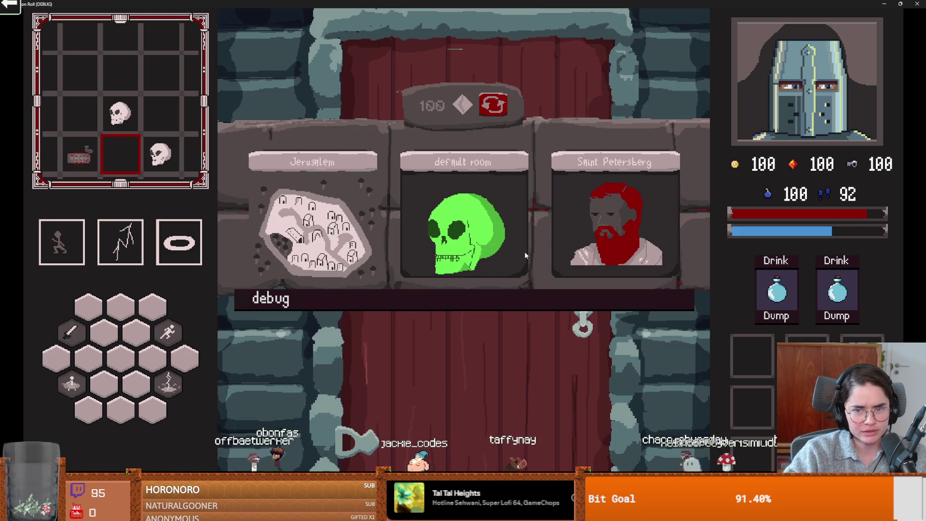
left_click(524, 273)
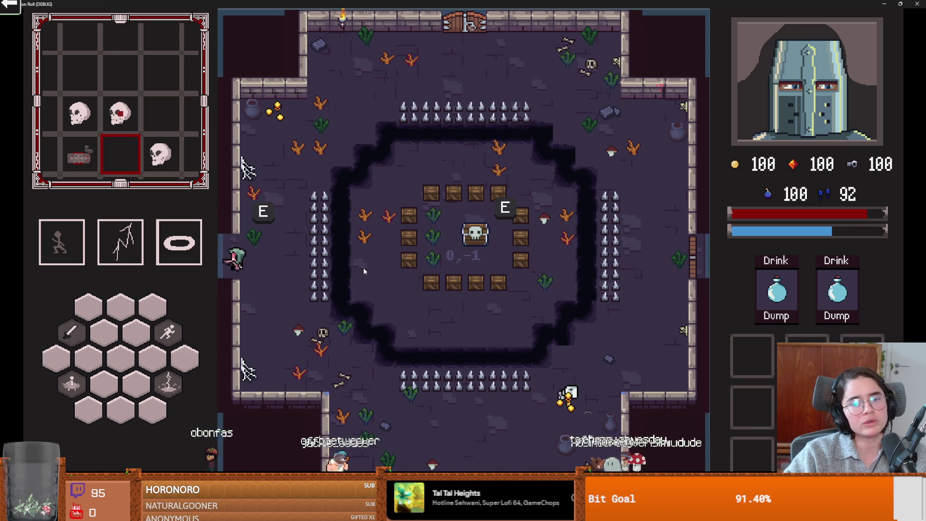
key("d")
key("a")
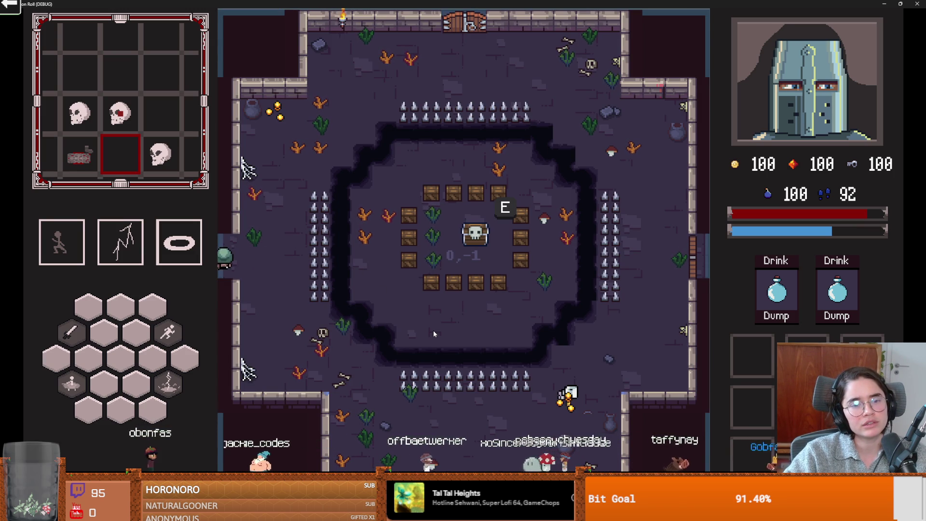
key("super+Down")
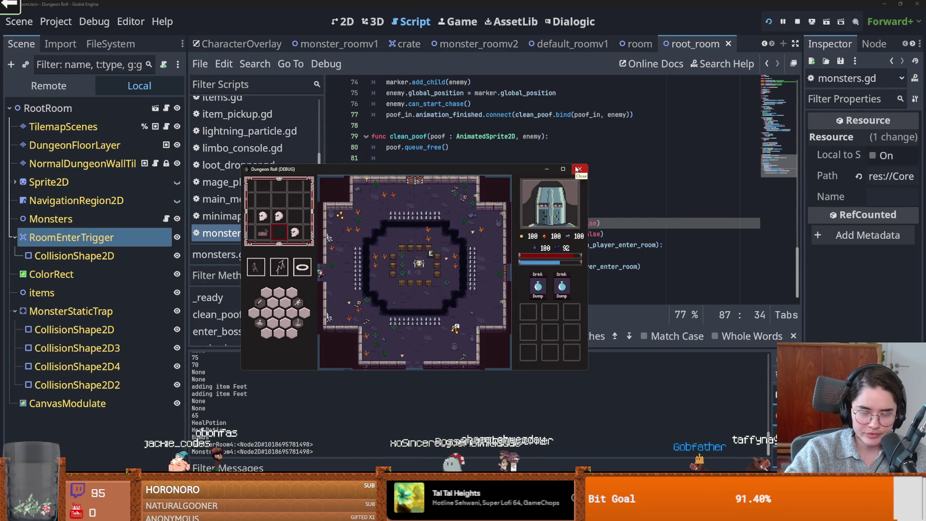
left_click(577, 169)
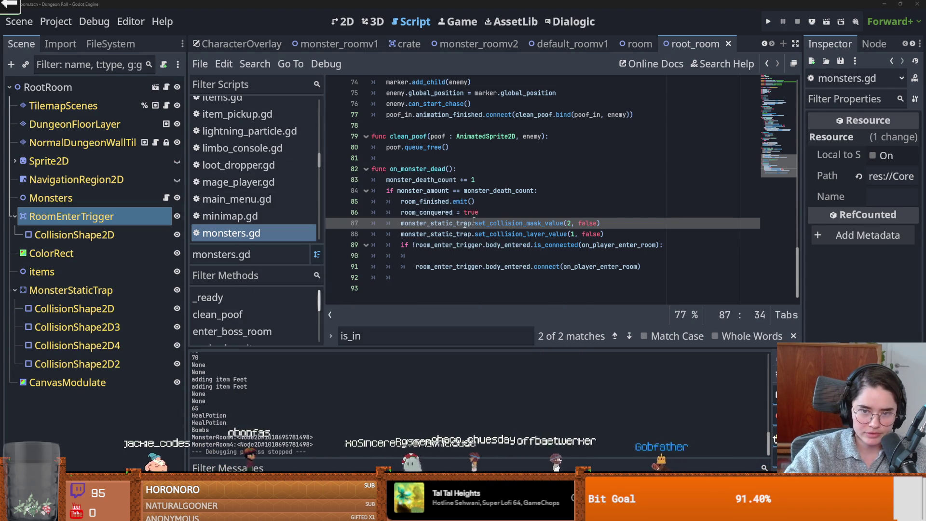
- Return to the 2D view and open the default_roomv1, monster_roomv2 and monster_roomv1 scenes
left_click(342, 21)
left_click(571, 43)
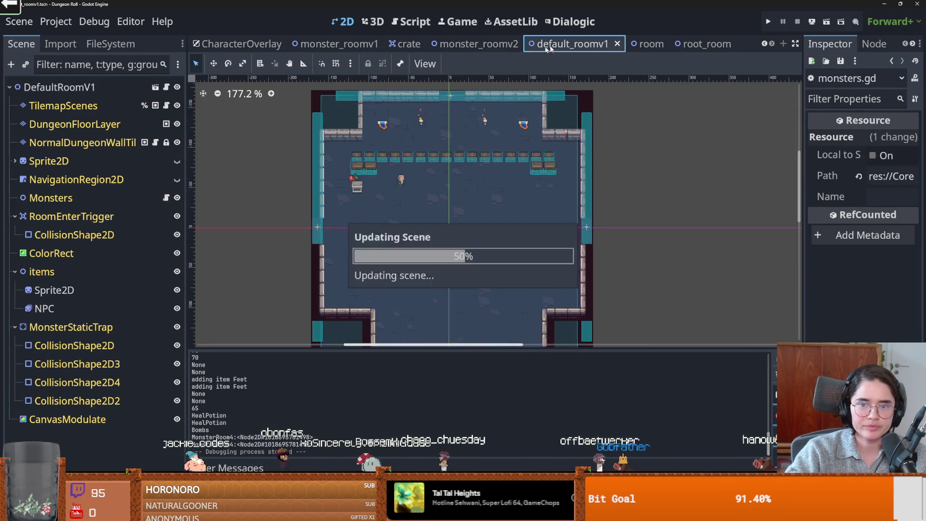
left_click(482, 43)
left_click(338, 43)
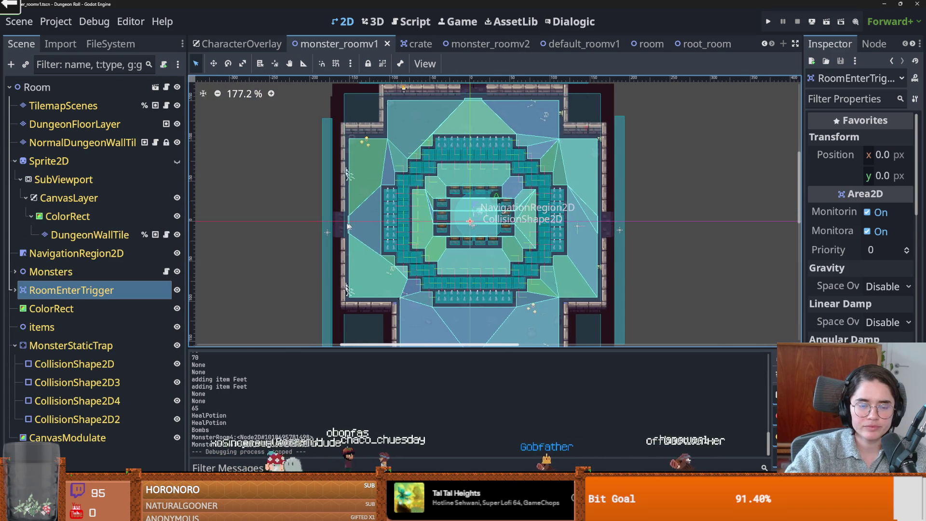
scroll(352, 226, "up", 2)
scroll(331, 223, "down", 1)
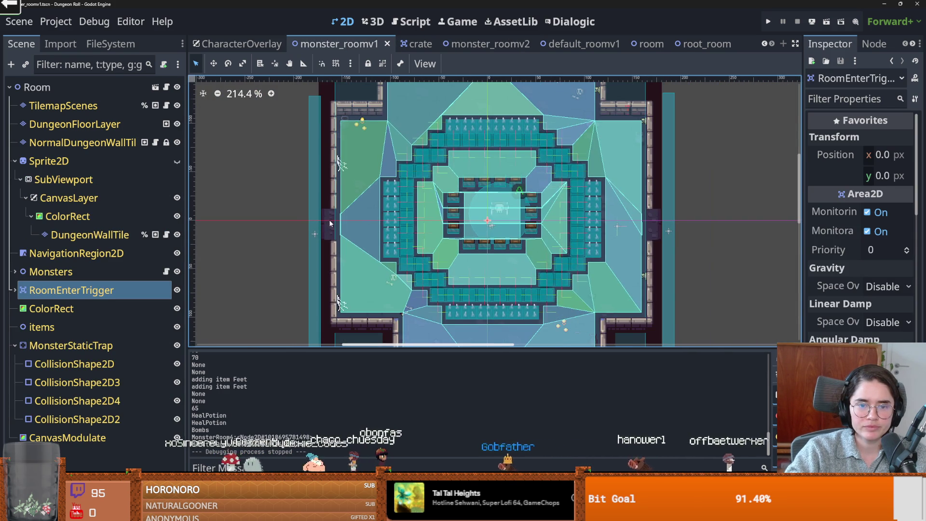
scroll(331, 223, "up", 2)
scroll(314, 218, "down", 3)
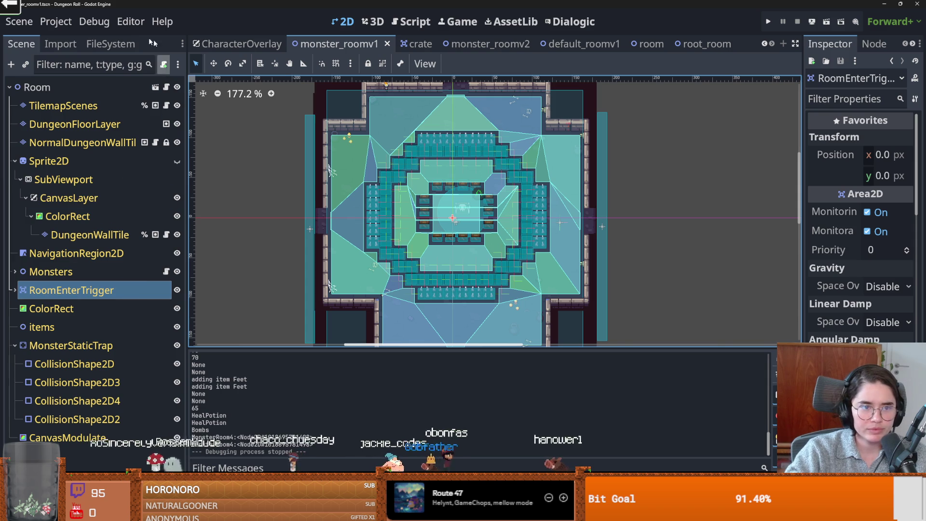
- Filter files for 'monster' and in monster_roomv5 move edge collisions to x 186, x -178, y -177; save
left_click(97, 45)
left_click(87, 85)
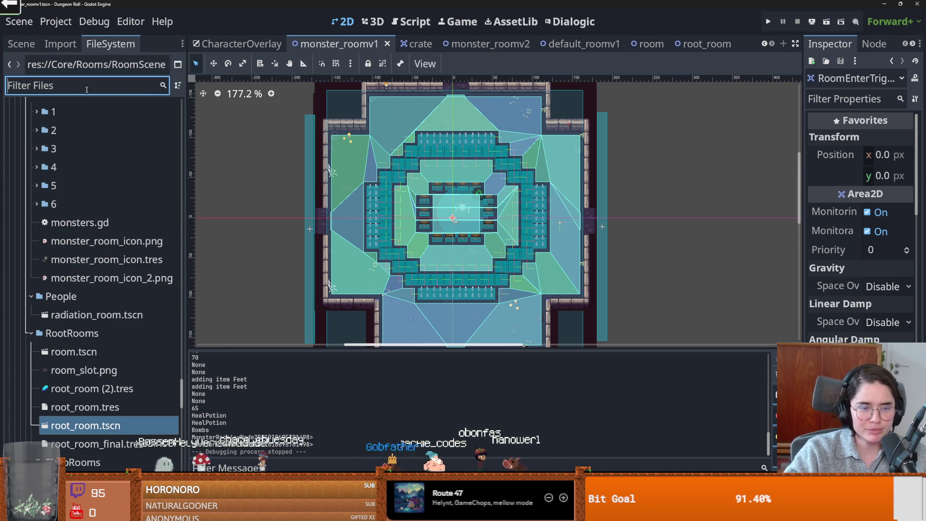
type("monster")
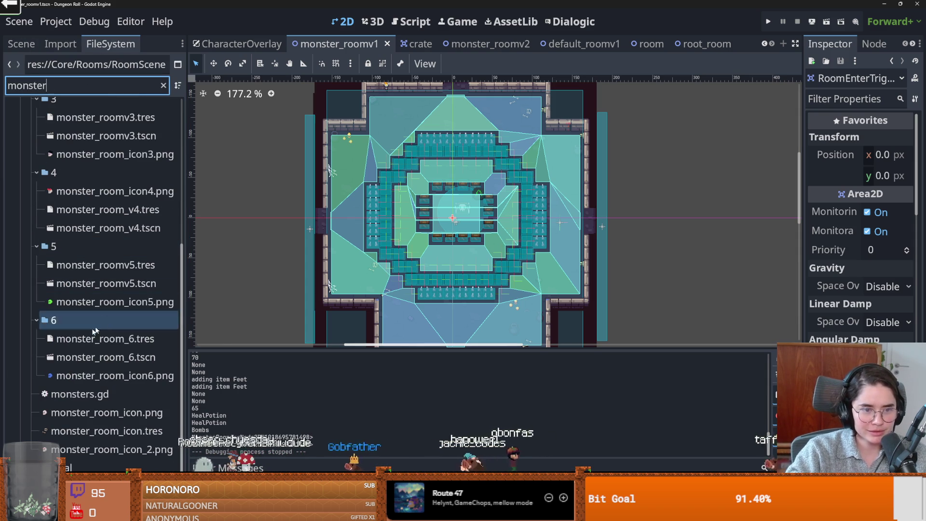
double_click(111, 284)
scroll(354, 231, "down", 1)
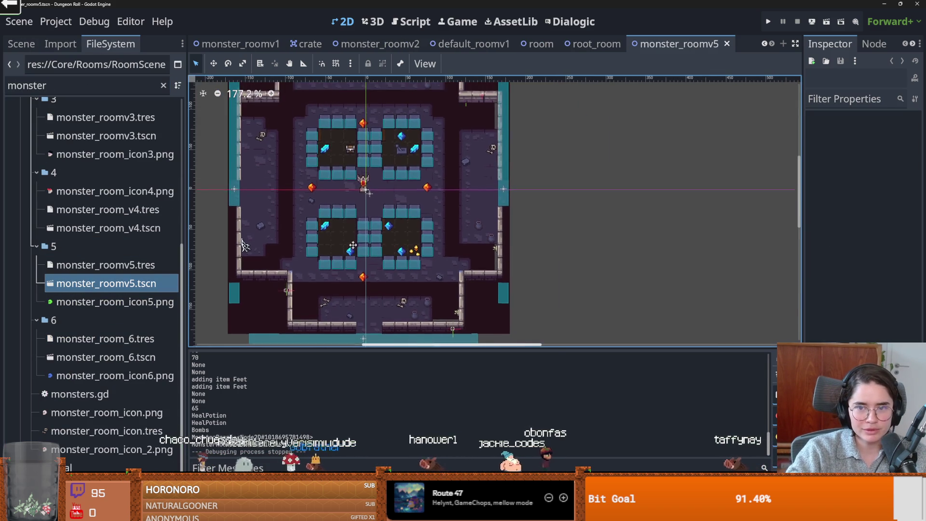
left_click(503, 195)
left_click_drag(504, 195, 516, 194)
left_click_drag(232, 209, 221, 208)
scroll(319, 281, "down", 1)
scroll(368, 289, "down", 1)
left_click_drag(367, 129, 368, 122)
key("ctrl+s")
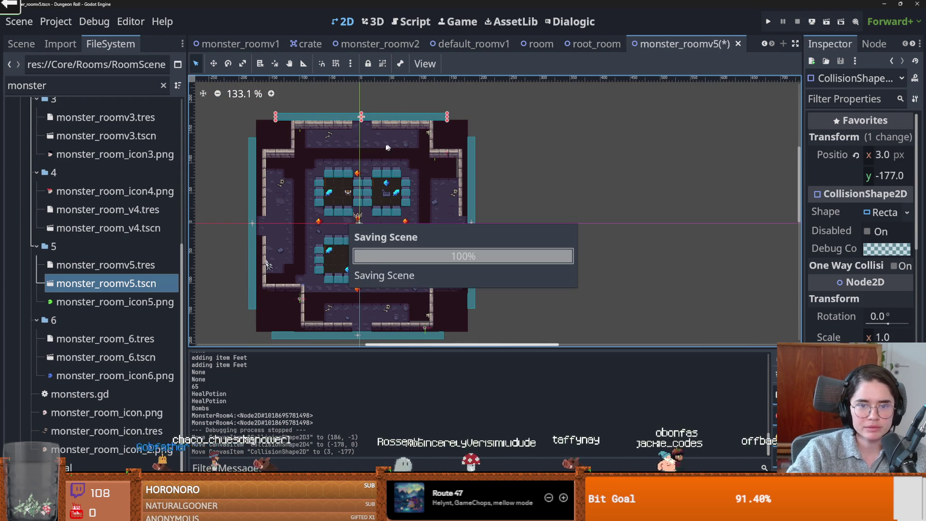
- In monster_room_6 move edge collisions to x 186, x -180, y -177 and y 186, saving each
double_click(99, 358)
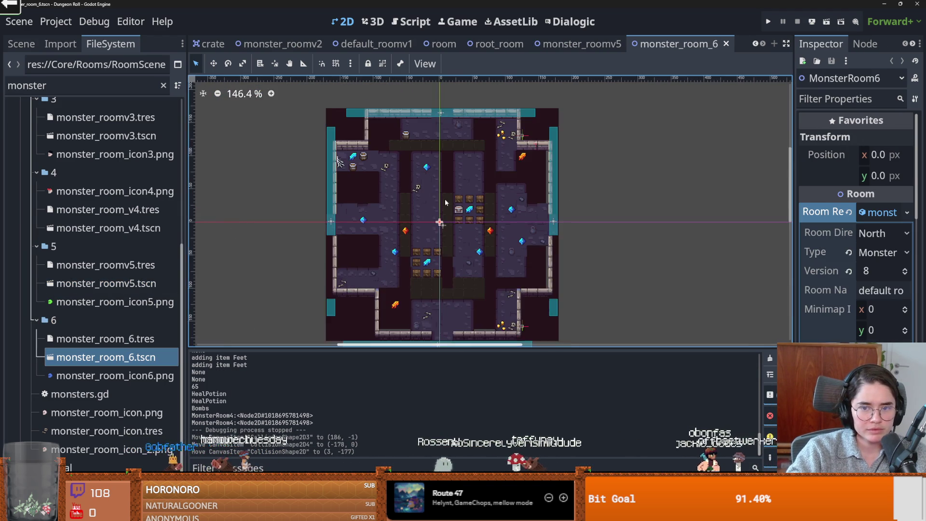
scroll(555, 212, "up", 2)
left_click_drag(578, 208, 585, 209)
key("ctrl+s")
left_click(305, 203)
left_click_drag(305, 203, 293, 202)
key("ctrl+s")
scroll(436, 143, "up", 2)
left_click_drag(436, 143, 435, 133)
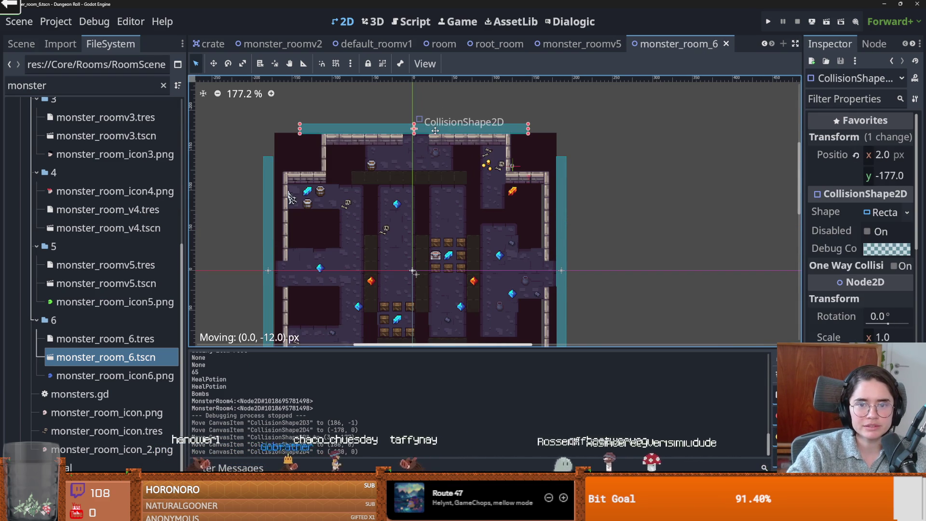
key("ctrl+s")
scroll(423, 218, "down", 3)
left_click_drag(405, 299, 405, 309)
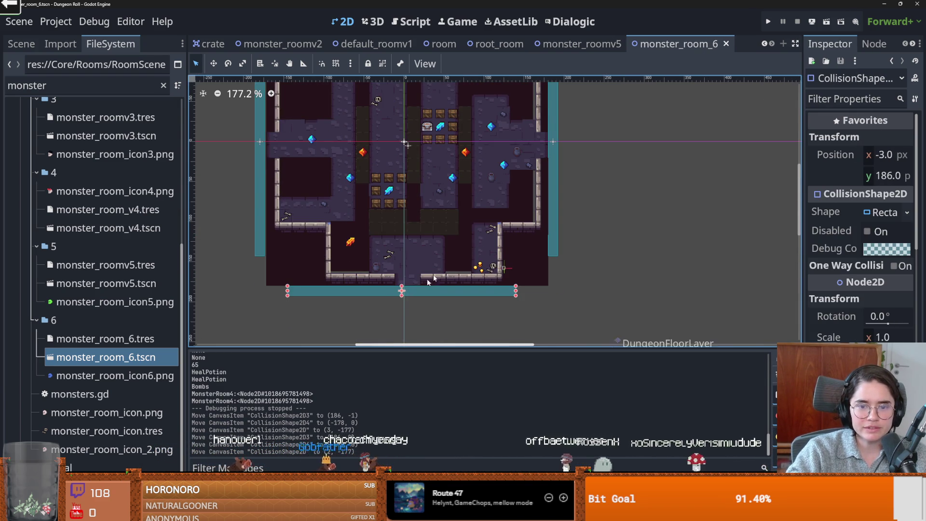
key("ctrl+s")
scroll(396, 312, "up", 3)
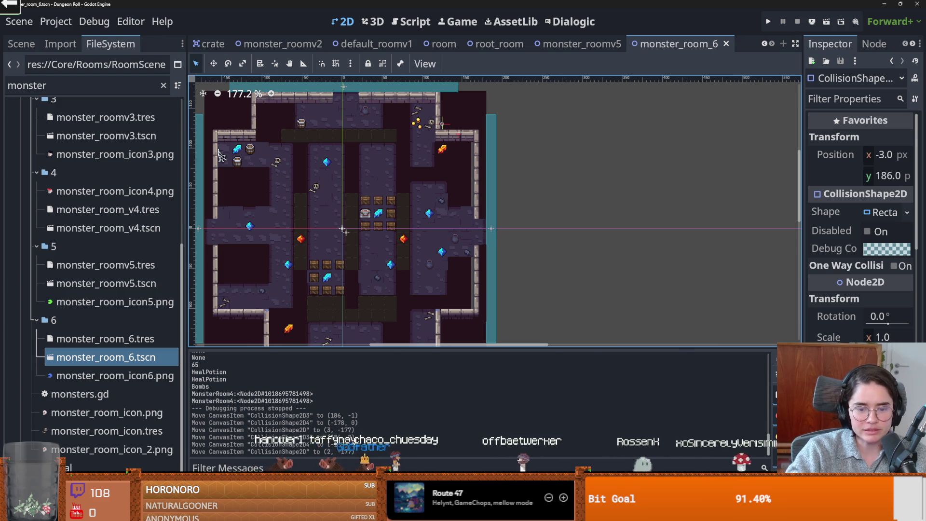
- Open the arena.gd line 58 error from the Debugger's Errors list and save the scene
left_click(236, 511)
left_click(277, 357)
double_click(350, 401)
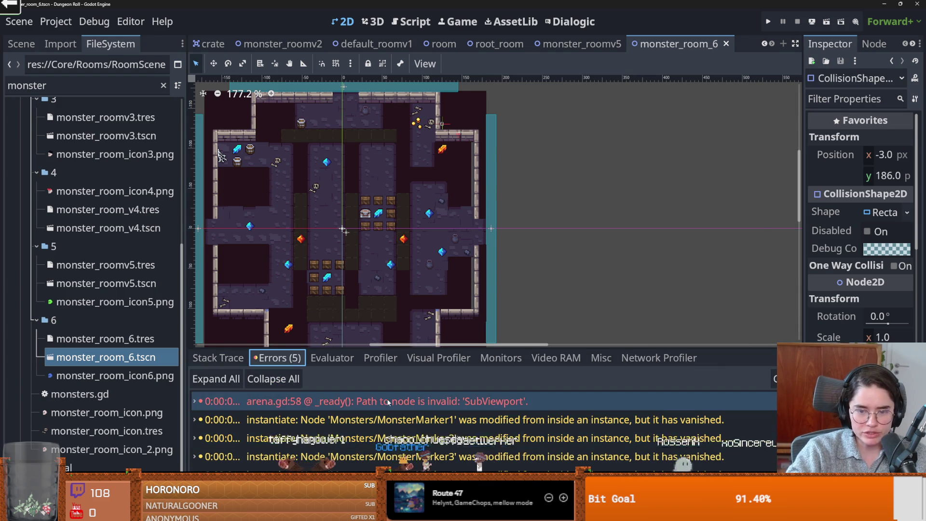
key("ctrl+s")
key("alt+Tab")
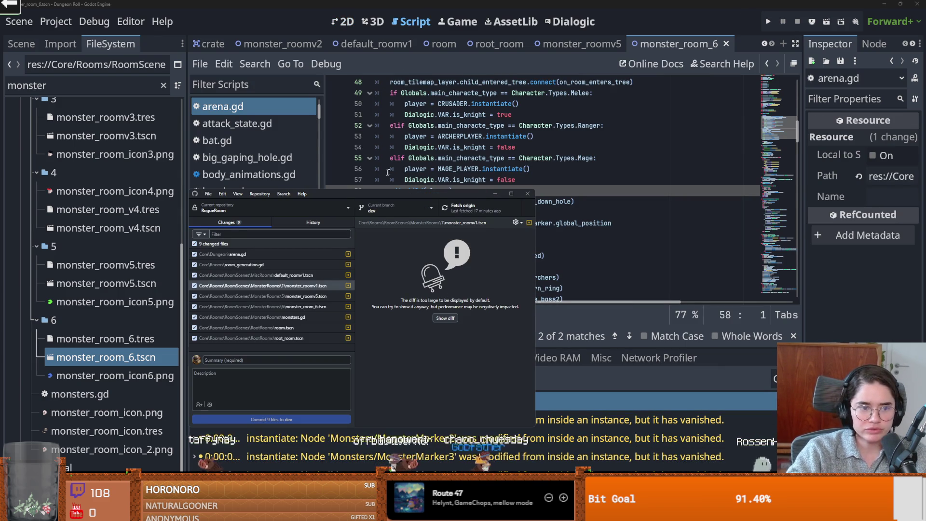
left_click(252, 361)
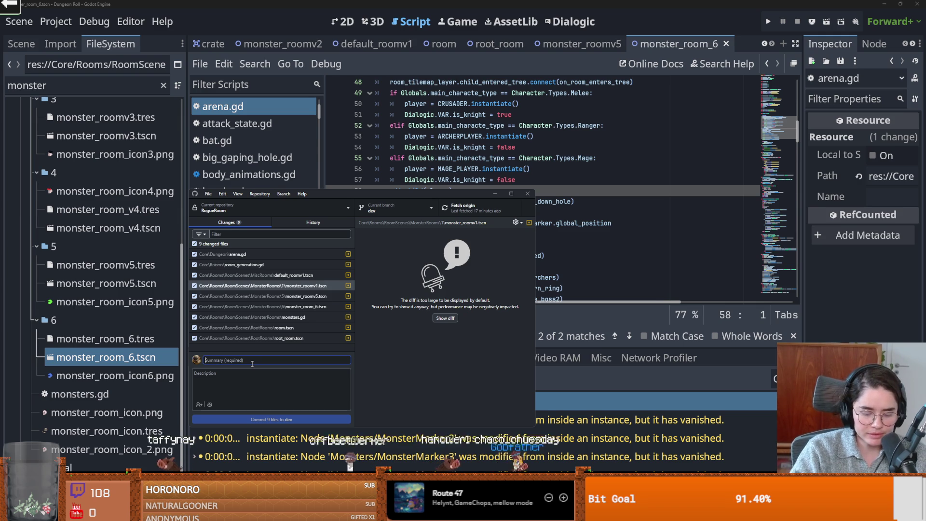
- Commit the nine files to dev as 'room entering and exiting with camera moving bug' and push to origin
type("ro")
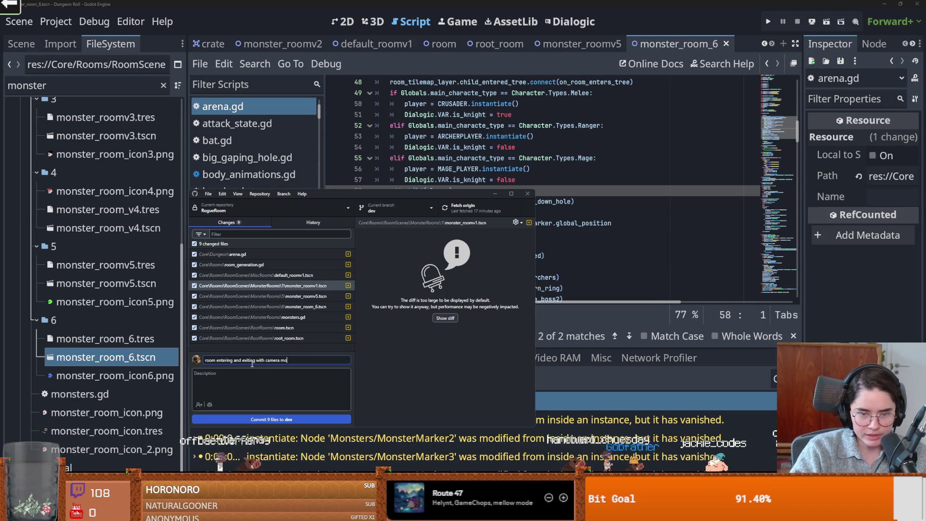
left_click(262, 418)
left_click(467, 208)
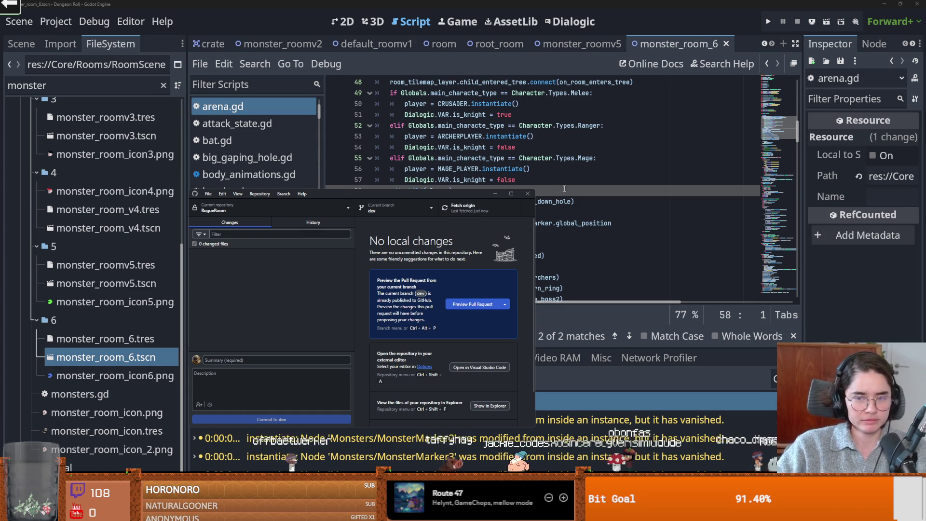
left_click(514, 171)
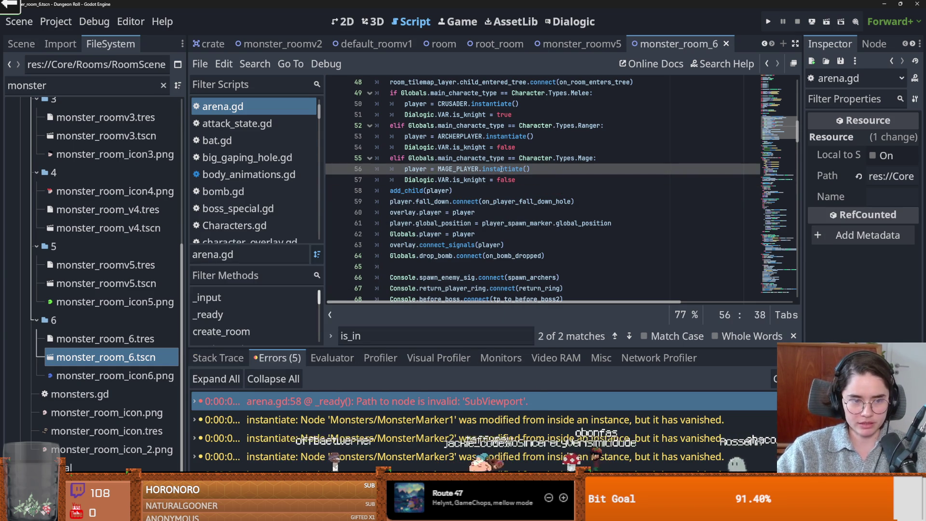
key("alt+Tab")
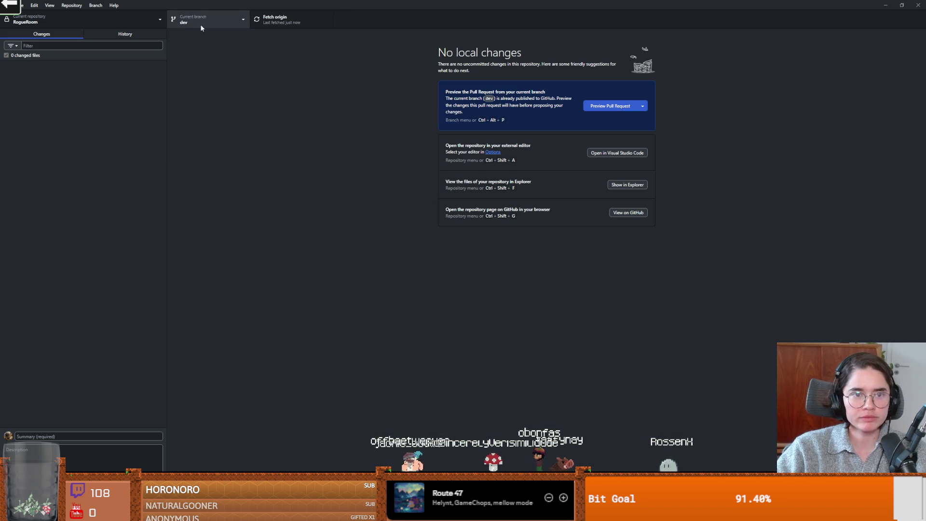
left_click(201, 25)
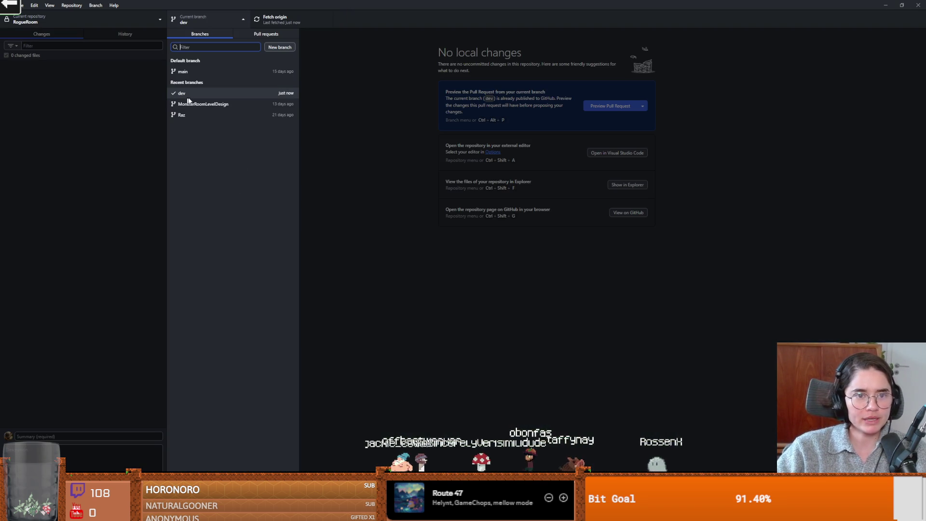
- Fetch origin for RogueRoom's dev branch, then return to Godot and save the scene
left_click(283, 25)
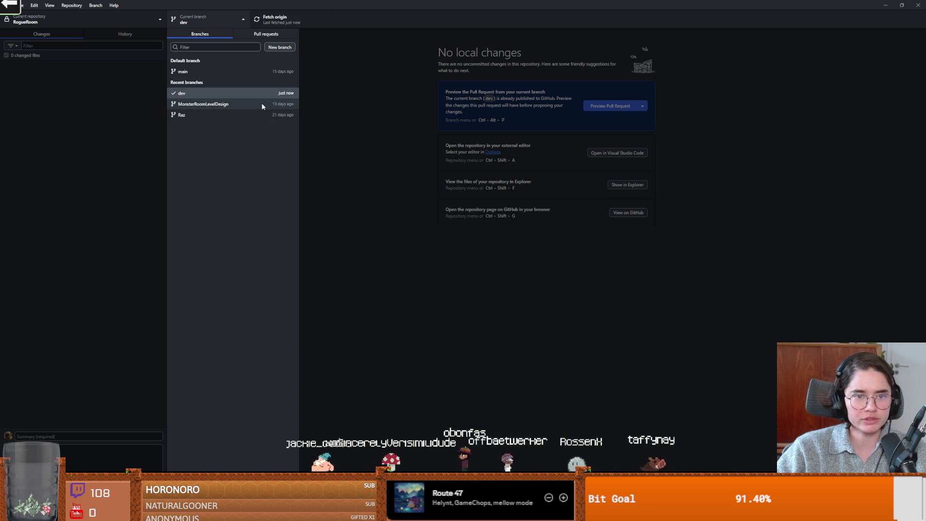
left_click(280, 26)
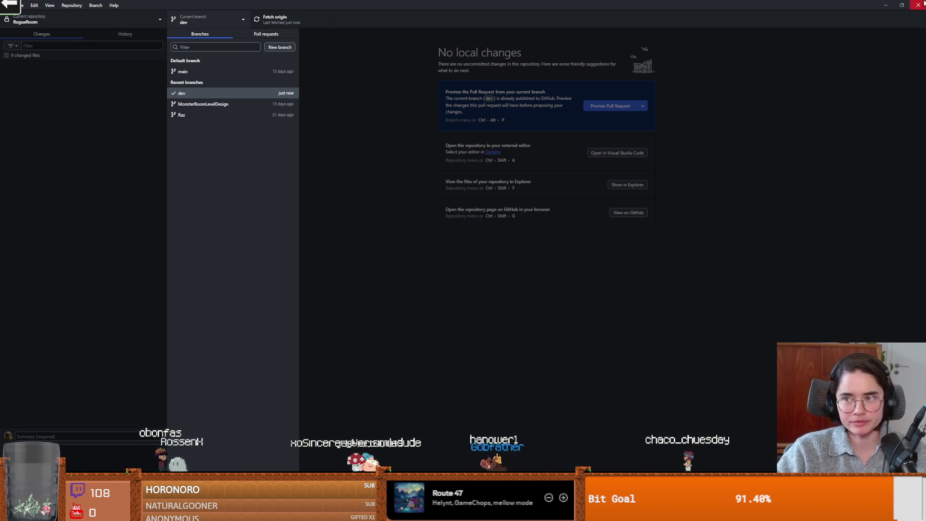
left_click(885, 4)
left_click(478, 190)
key("ctrl+s")
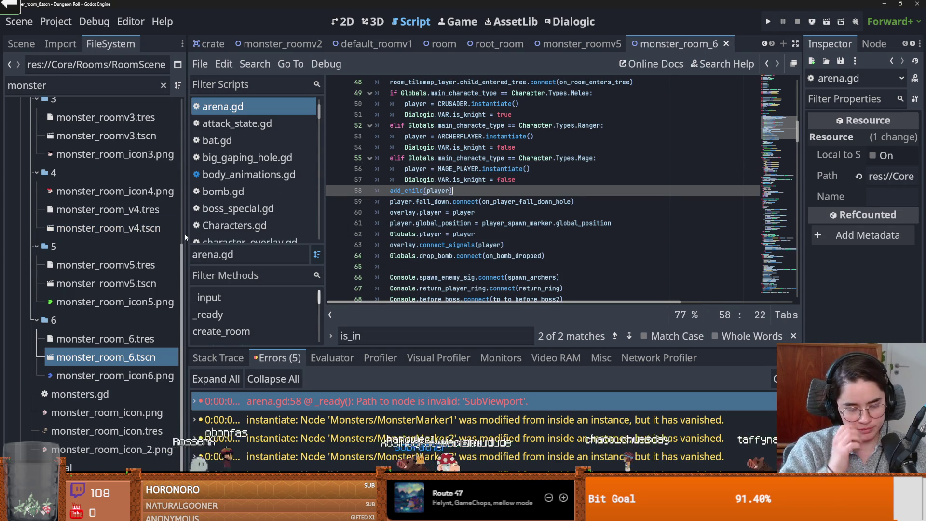
- Save, run the project and start a new game as the Crusader
key("Up")
key("ctrl+s")
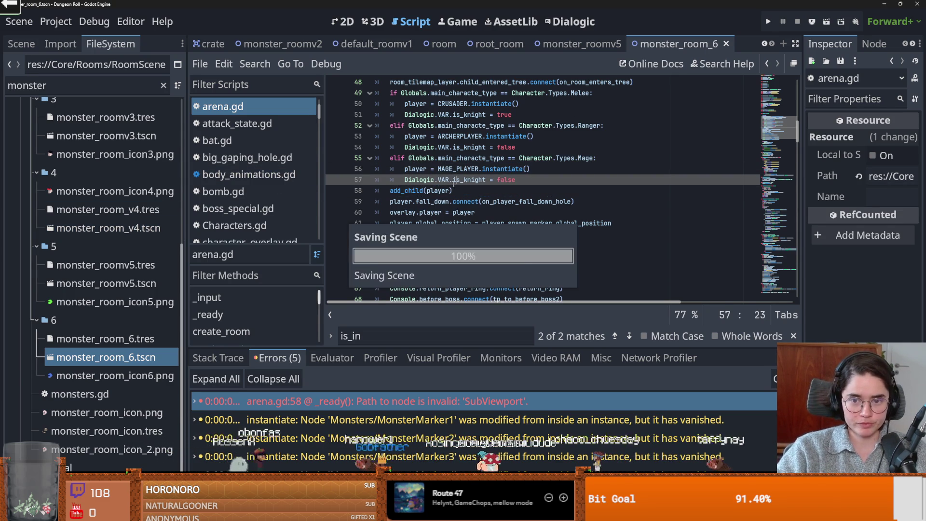
left_click(769, 21)
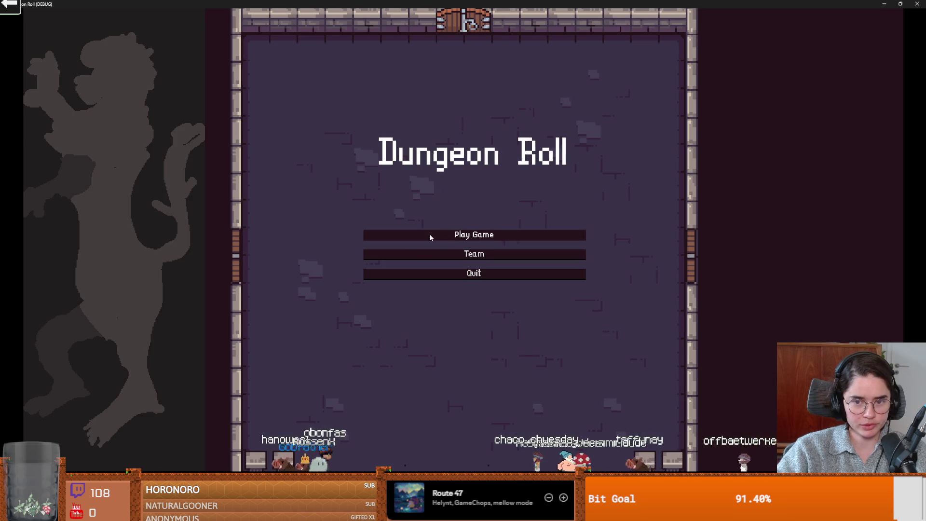
left_click(430, 236)
key("Return")
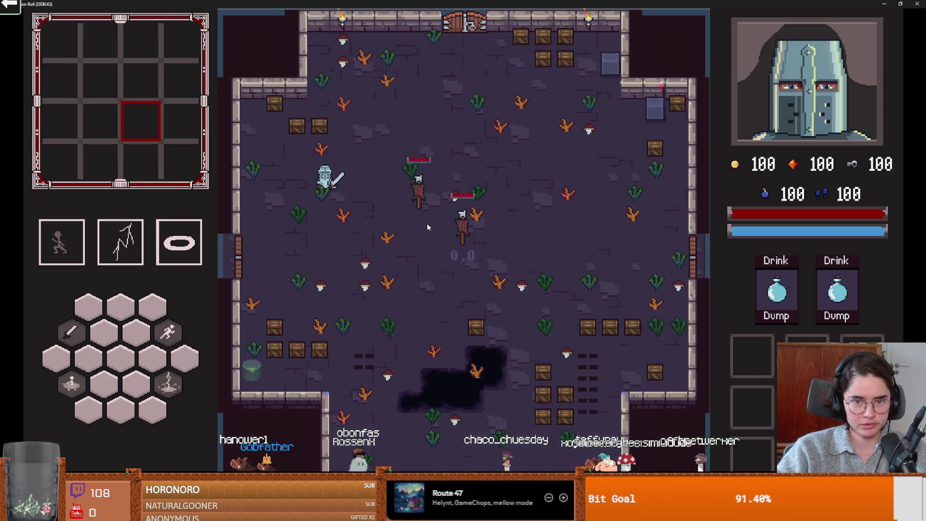
- Pick a room through the debug room options and attack the skeleton with the knight's sword
key("e")
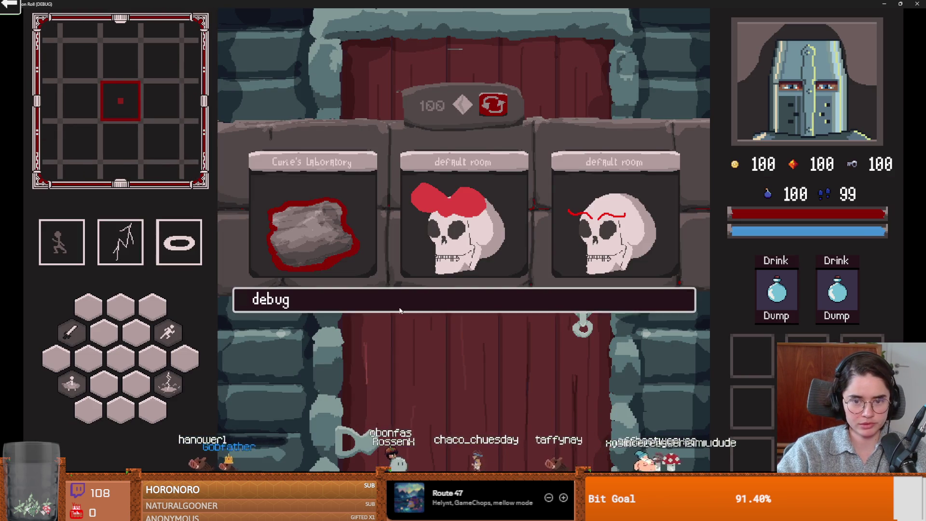
left_click(398, 307)
left_click(516, 255)
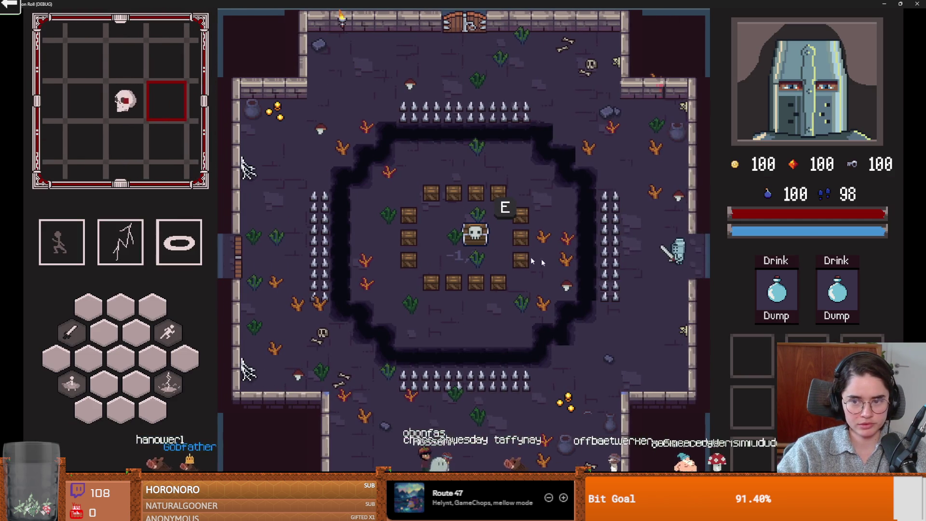
left_click(632, 255)
key("a")
left_click(610, 259)
- Go through the top door, reroll the room cards five times and enter the third card's room
key("w")
key("a")
key("w")
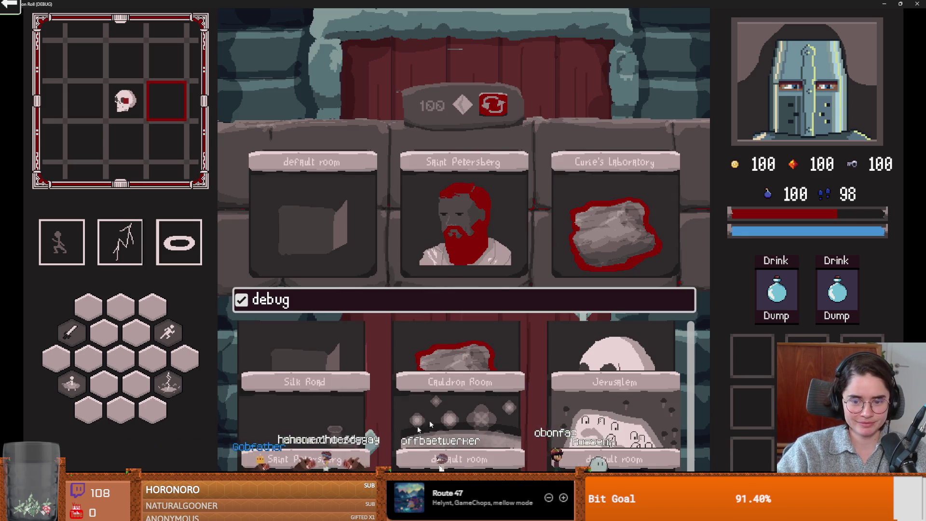
scroll(458, 412, "down", 1)
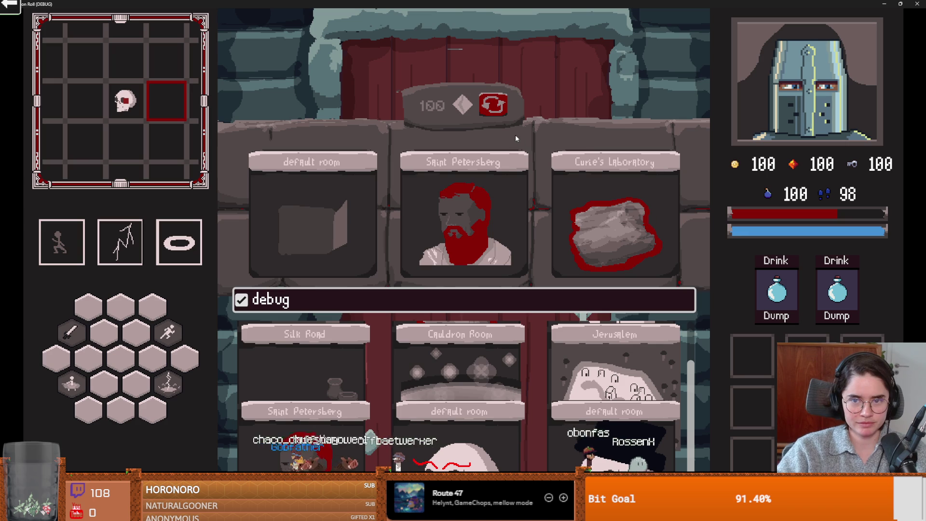
left_click(496, 107)
left_click(497, 107)
left_click(497, 108)
left_click(497, 108)
left_click(497, 108)
left_click(600, 209)
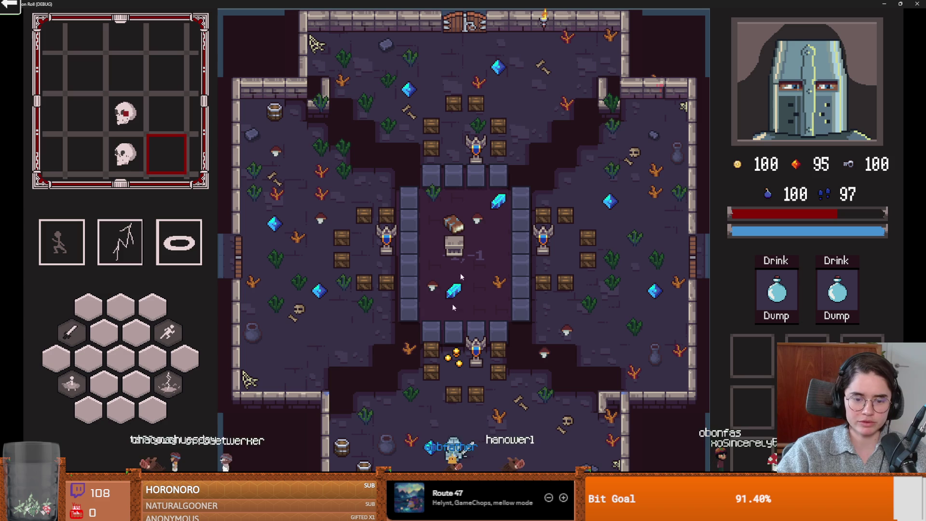
key("super+Down")
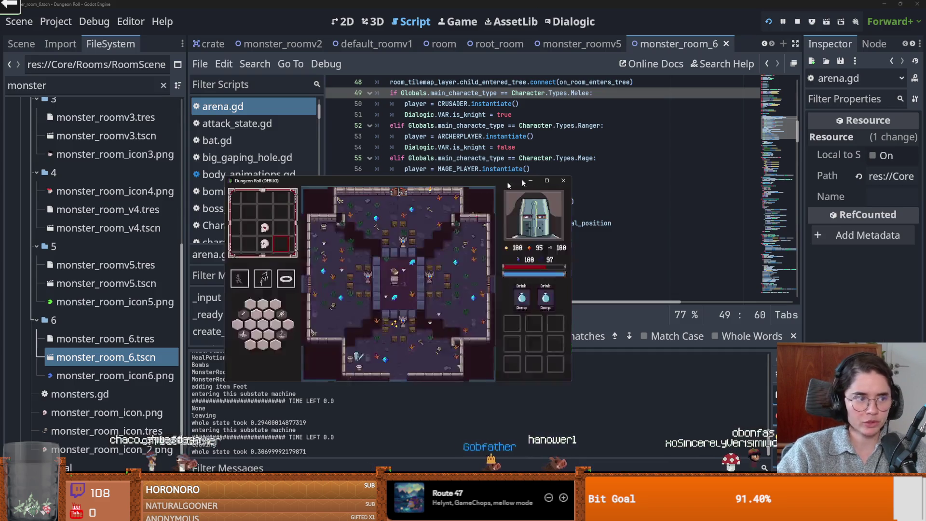
- Close the Dungeon Roll debug window, return to arena.gd line 59 and collapse FileSystem folder 6
left_click(563, 181)
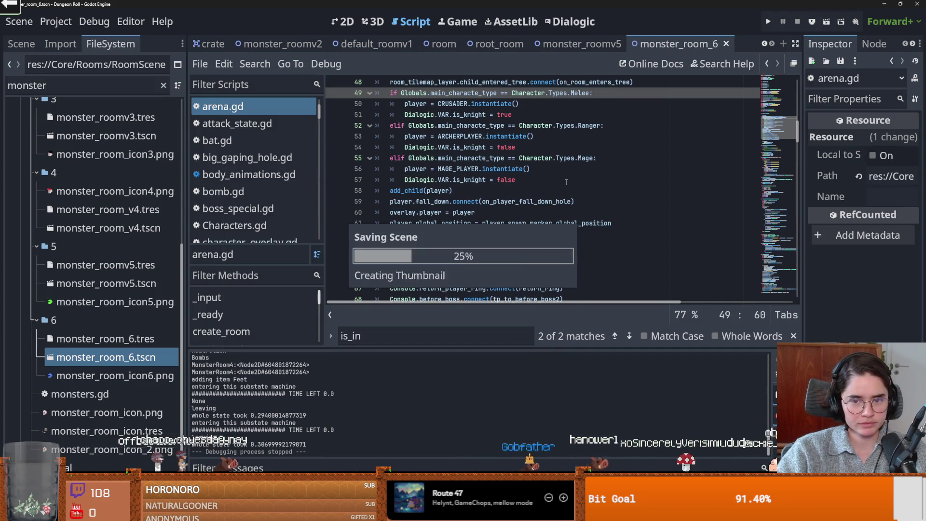
left_click(514, 201)
left_click(40, 320)
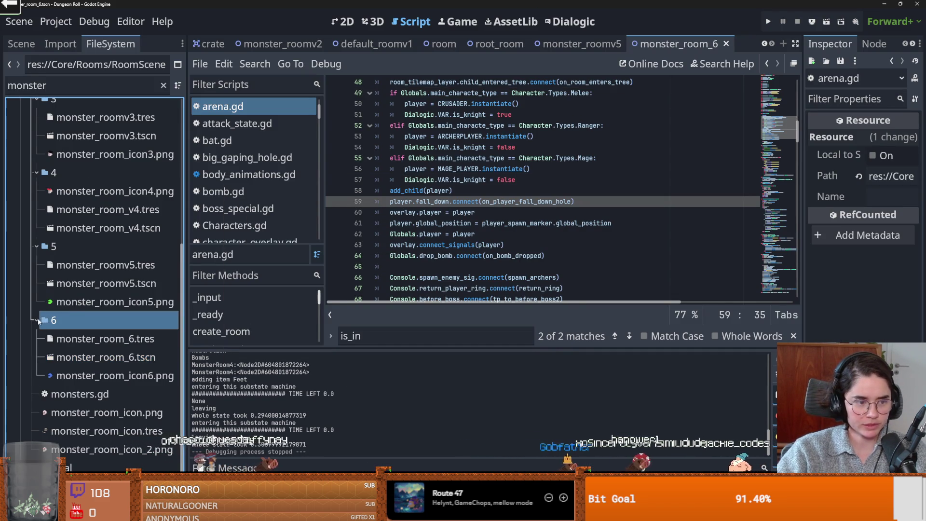
left_click(38, 321)
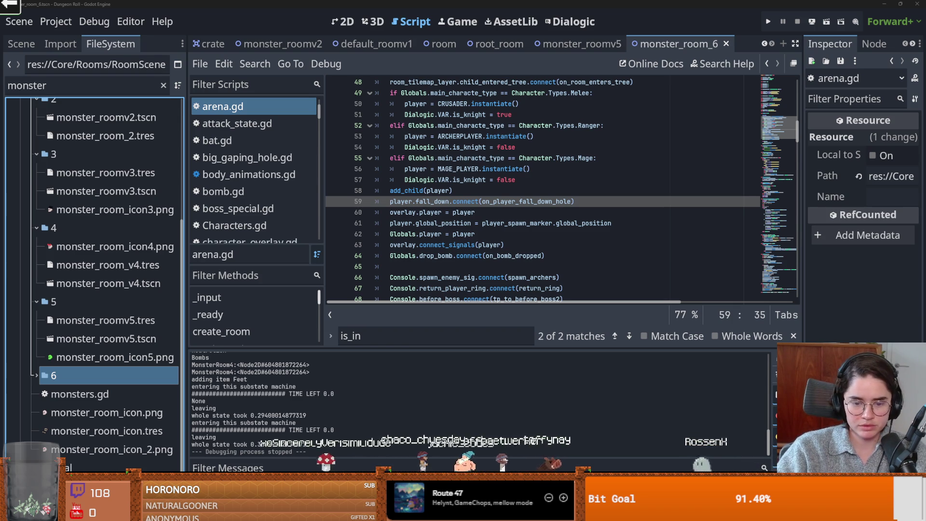
key("alt+Tab")
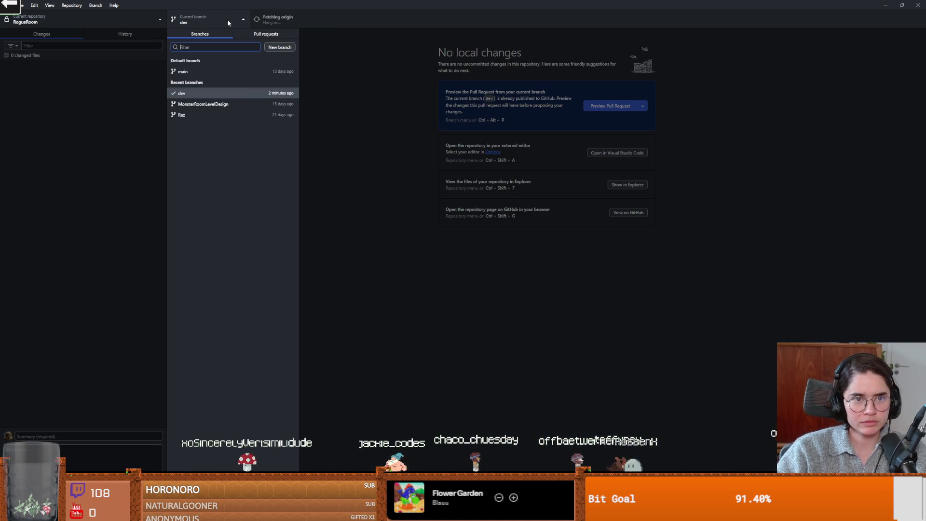
- Check the RogueRoom branch list in GitHub Desktop, then minimize it to return to Godot
left_click(227, 20)
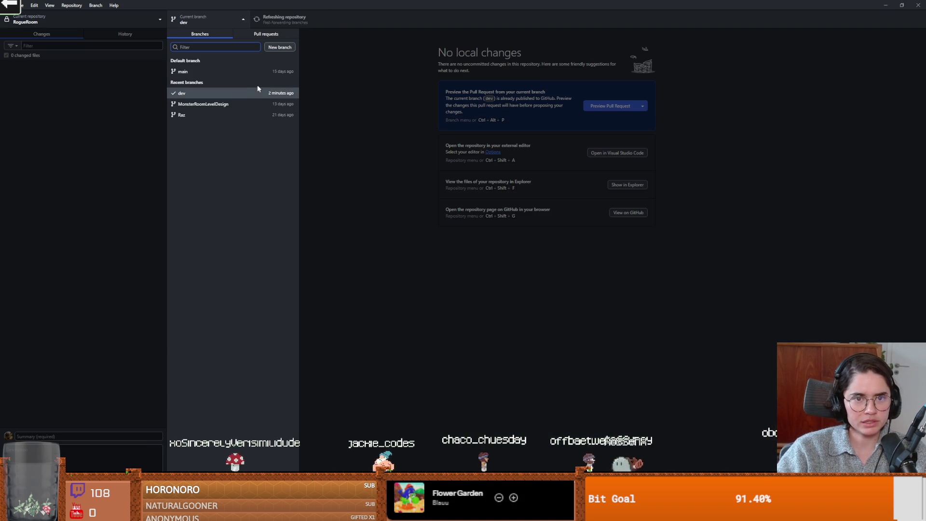
left_click(365, 122)
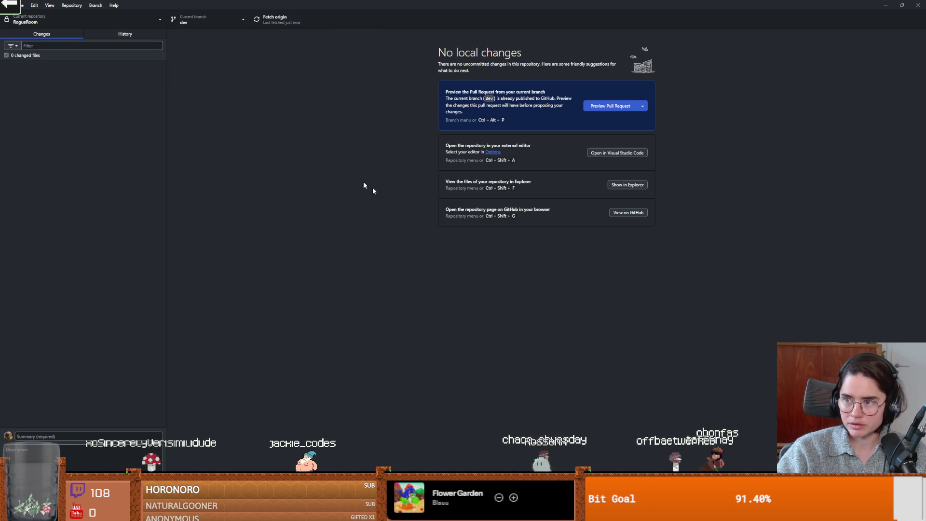
left_click(886, 5)
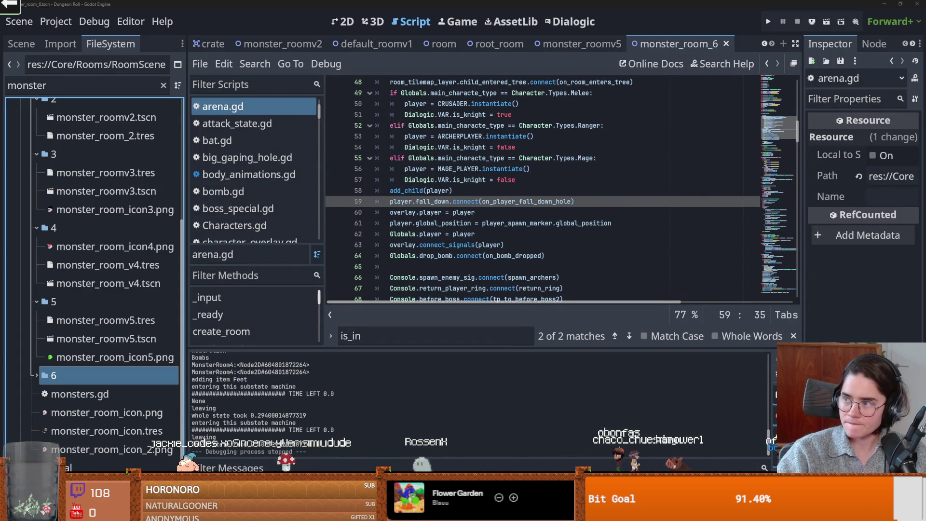
- Collapse the MonsterRooms and RoomScenes folders and clear the monster file filter, saving the scene
scroll(91, 265, "up", 5)
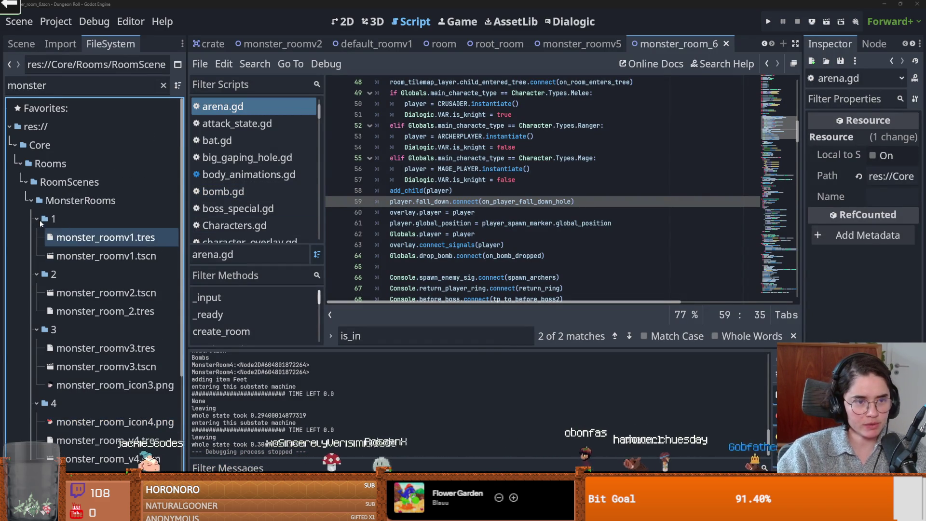
left_click(31, 200)
left_click(21, 182)
key("ctrl+s")
left_click(452, 157)
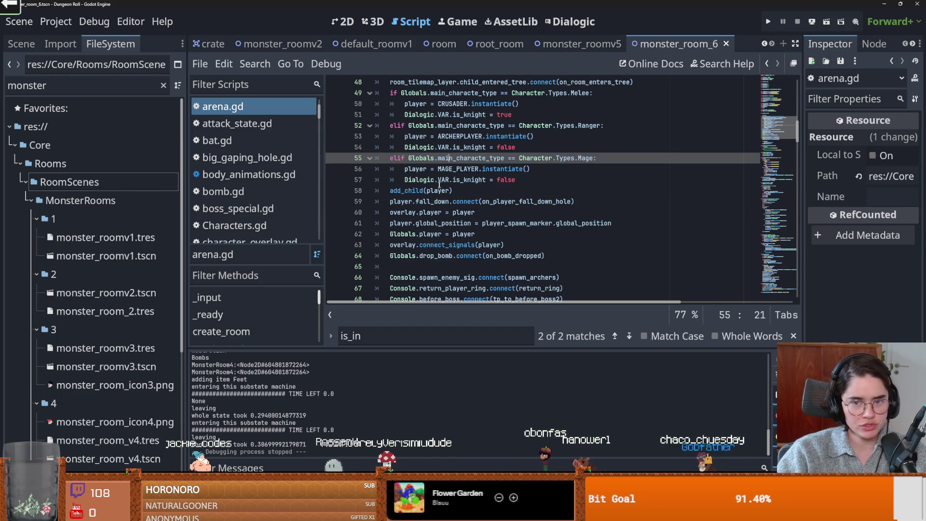
left_click(163, 86)
key("ctrl+s")
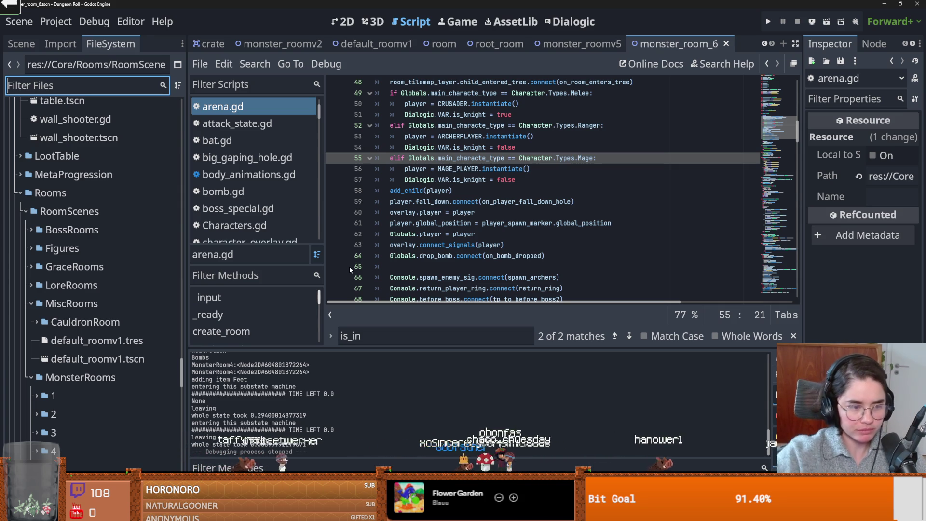
- Review arena.gd's _ready player-spawn code, saving the scene, then switch to the Fantasy World Manager Steam page
left_click(519, 158)
key("ctrl+s")
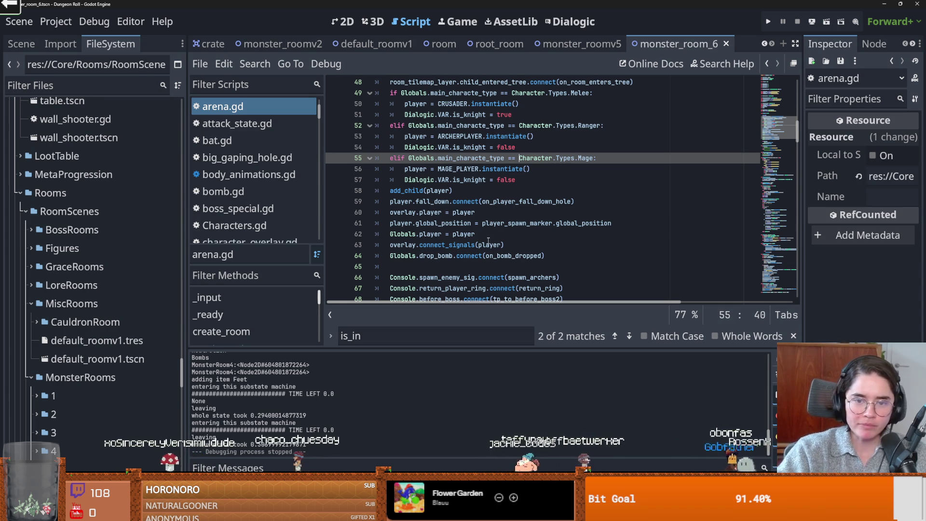
key("ctrl+s")
scroll(434, 217, "up", 4)
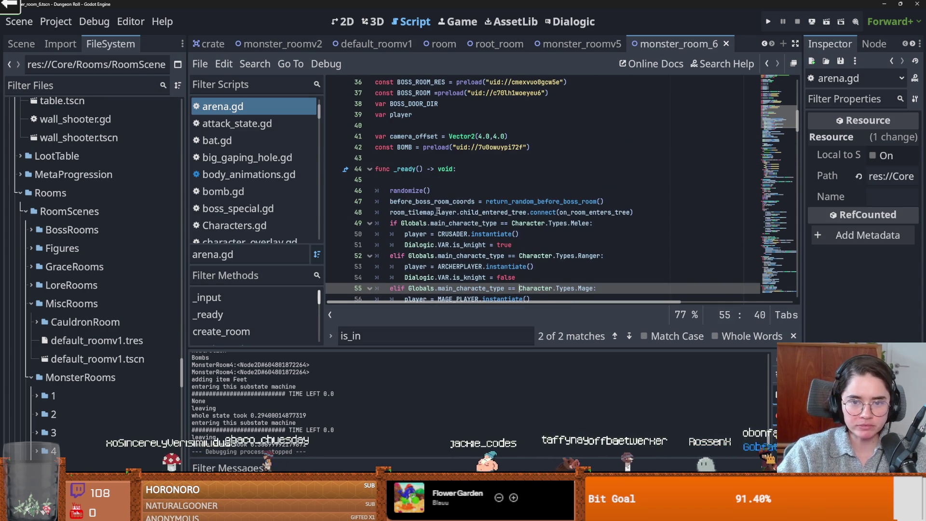
scroll(428, 211, "down", 6)
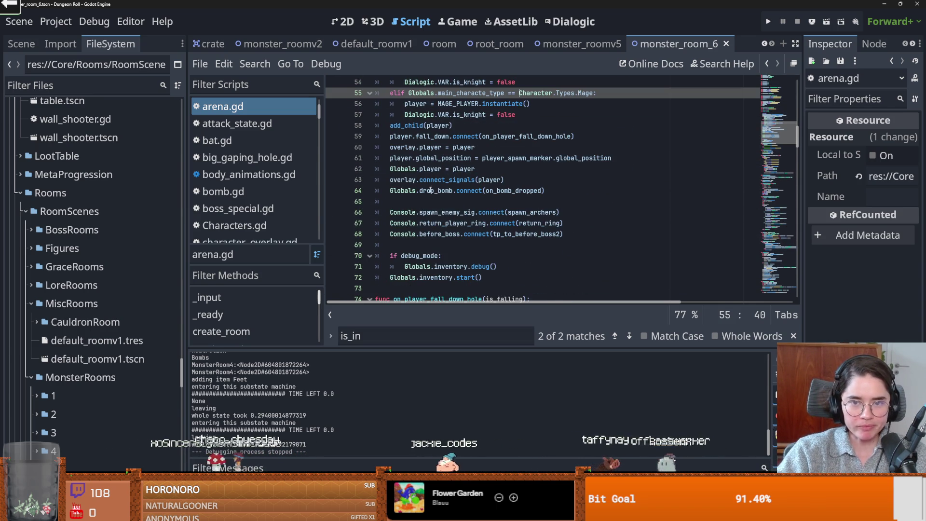
scroll(458, 191, "up", 2)
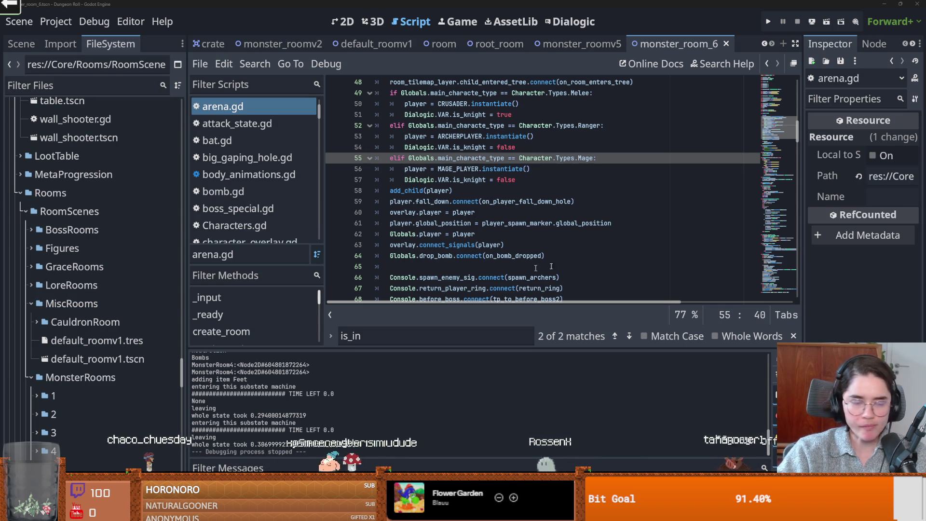
key("alt+Tab")
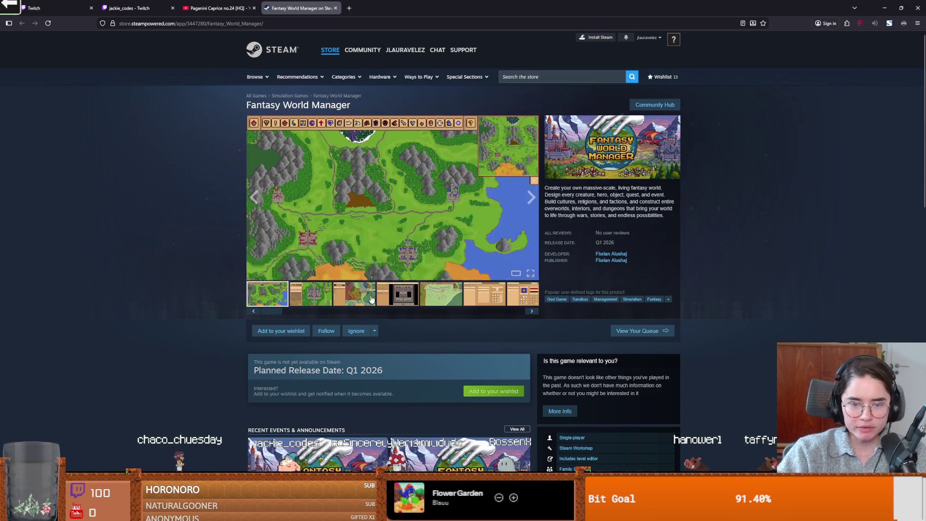
- Check the Q1 2026 planned release date on the Fantasy World Manager Steam page, then return to Godot
scroll(366, 307, "down", 2)
left_click_drag(384, 297, 314, 297)
left_click(359, 299)
scroll(441, 310, "up", 2)
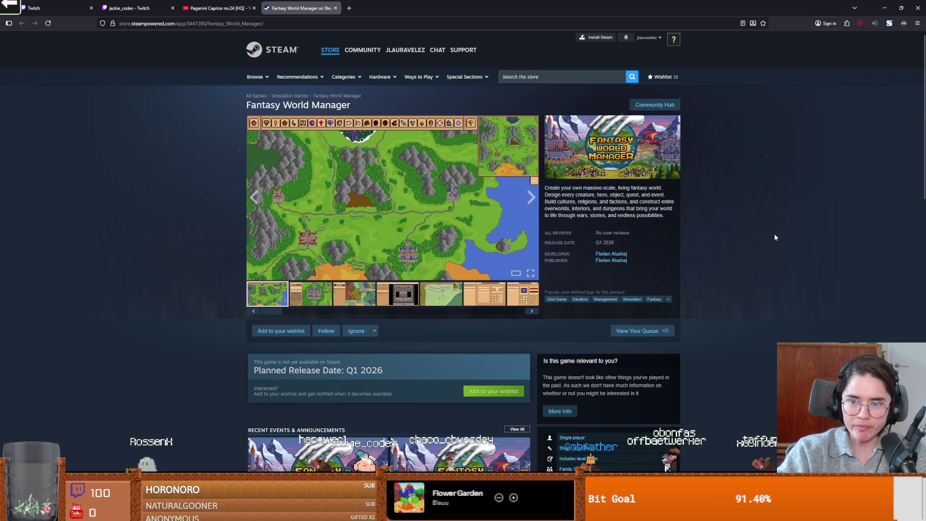
key("alt+Tab")
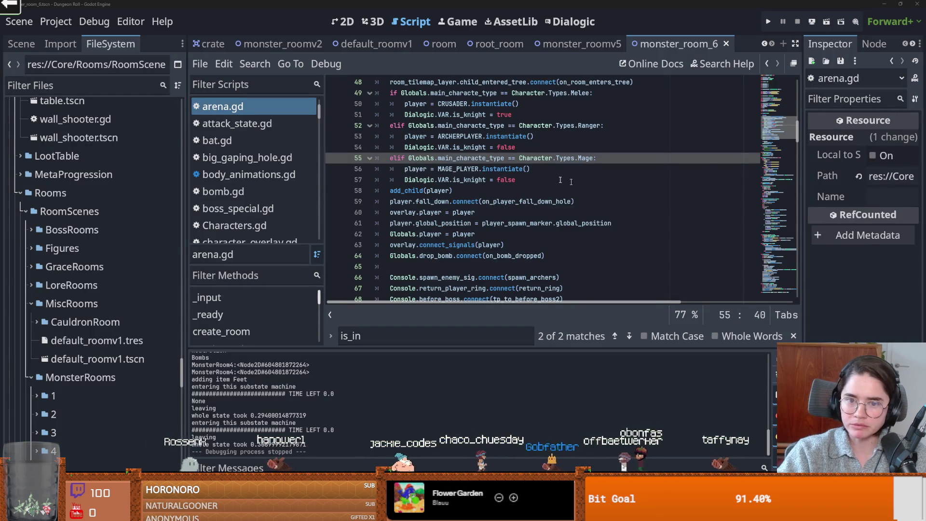
- Review arena.gd's player setup code from line 57 to line 79, saving the monster_room_6 scene
key("ctrl+s")
left_click(532, 180)
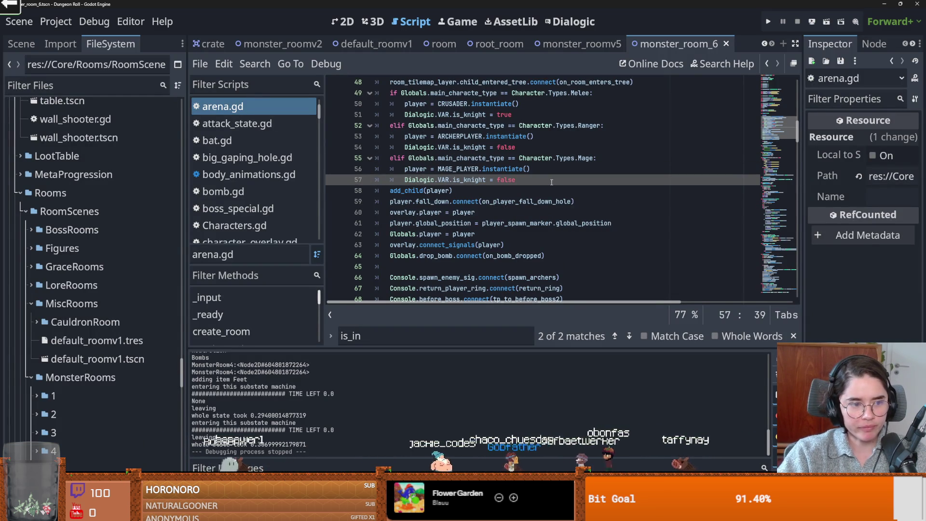
left_click(525, 240)
scroll(456, 262, "down", 1)
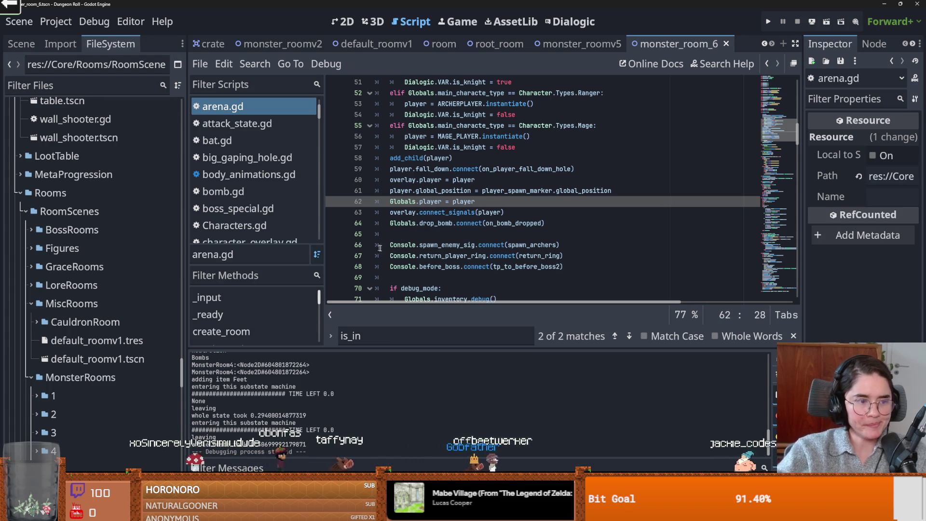
left_click(471, 256)
key("ctrl+s")
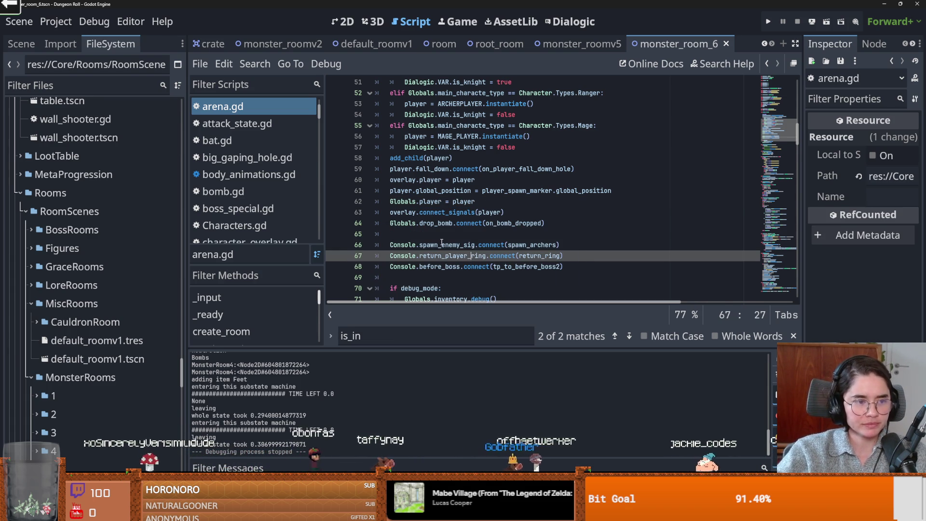
scroll(405, 229, "down", 4)
key("ctrl+s")
scroll(447, 231, "down", 1)
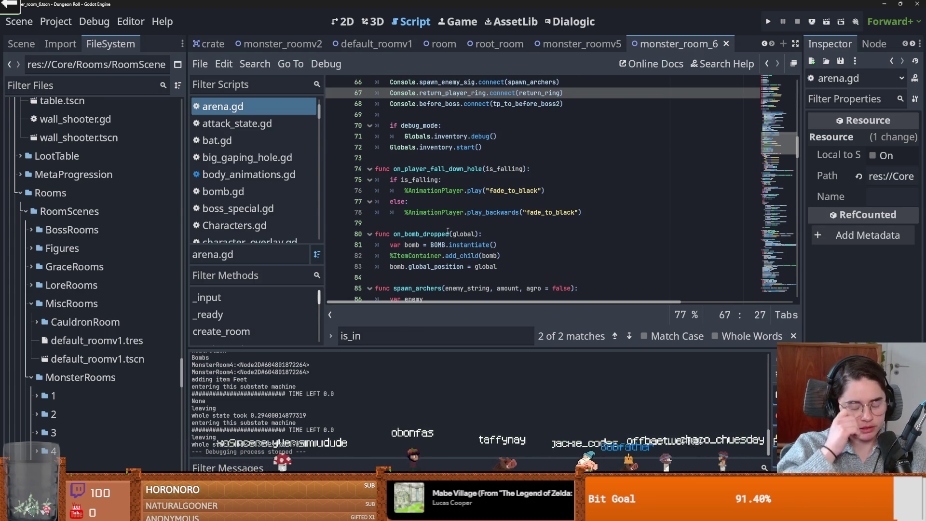
left_click(447, 224)
key("ctrl+s")
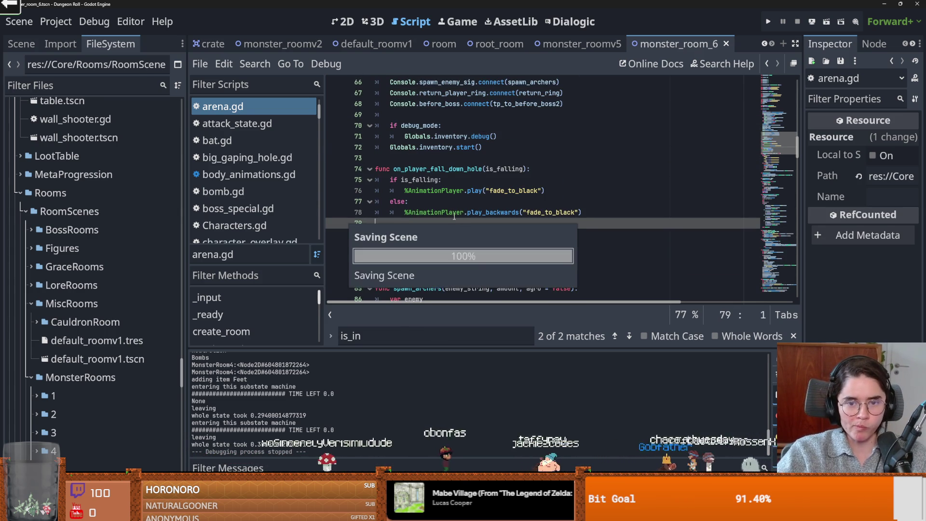
- Collapse the MonsterRooms and RoomScenes folders in the FileSystem dock and save the scene
scroll(417, 246, "up", 2)
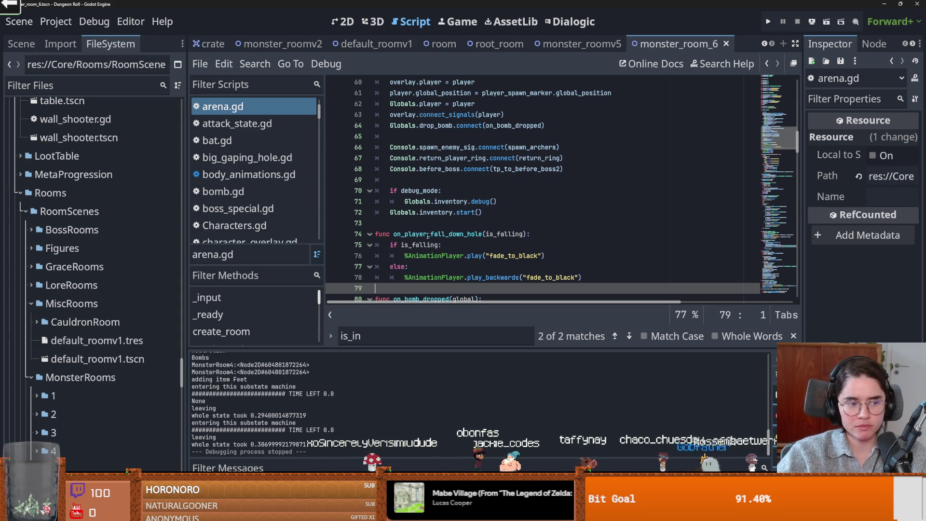
scroll(428, 236, "up", 8)
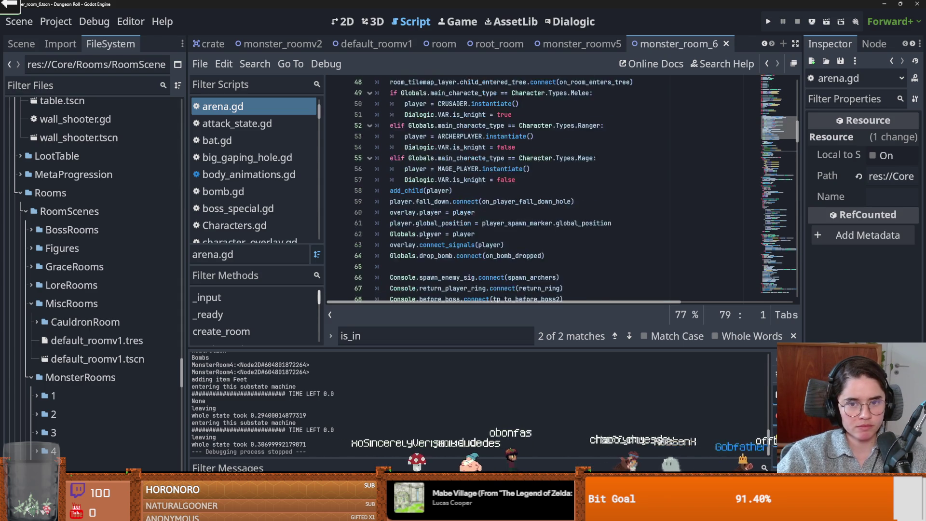
key("ctrl+s")
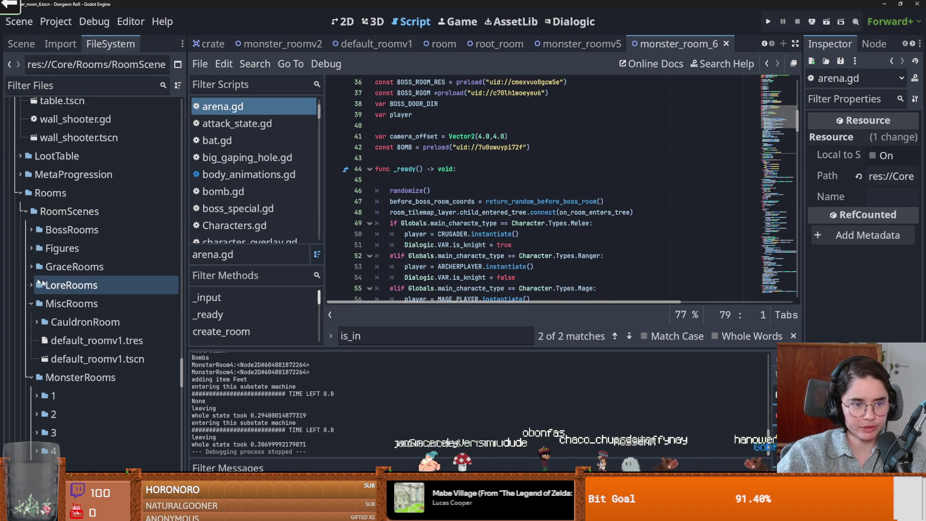
left_click(34, 229)
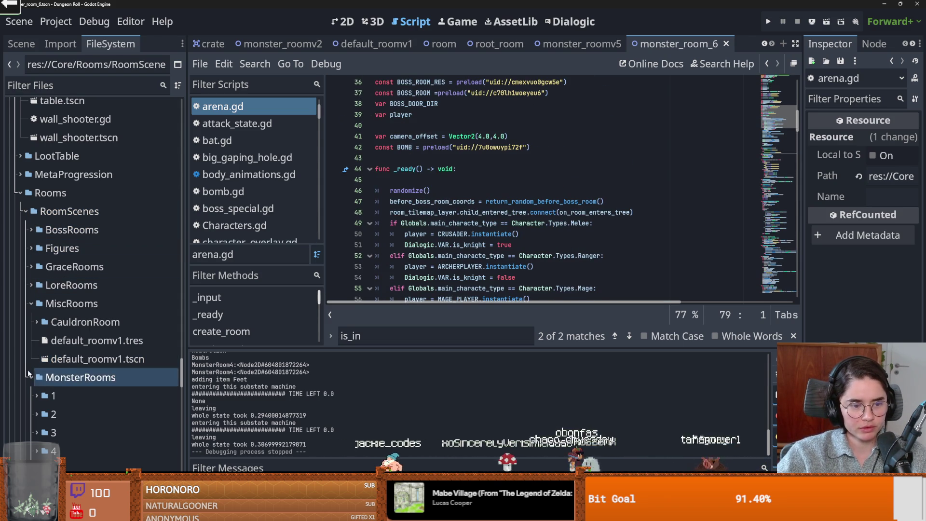
left_click(31, 377)
double_click(72, 212)
key("ctrl+s")
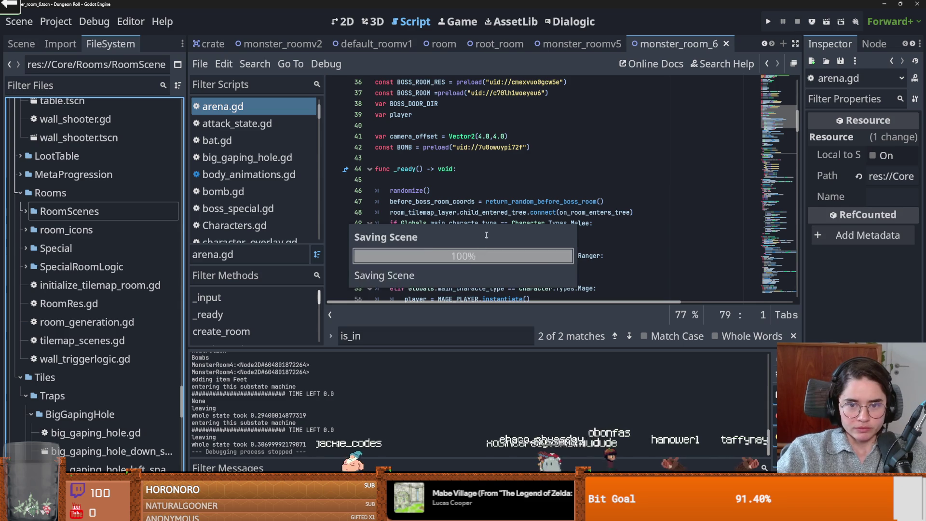
- Read through the rest of arena.gd around line 71 and save the scene
scroll(502, 240, "down", 1)
scroll(502, 240, "down", 2)
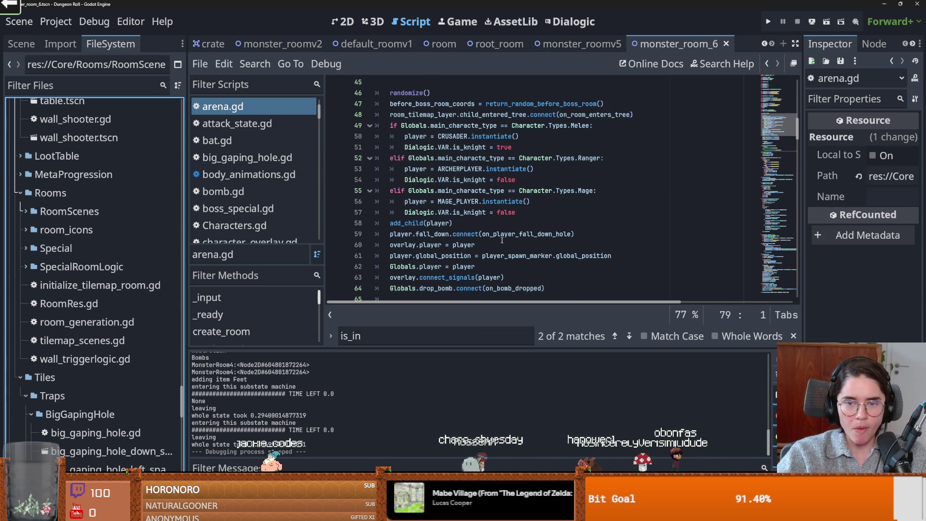
scroll(502, 240, "down", 2)
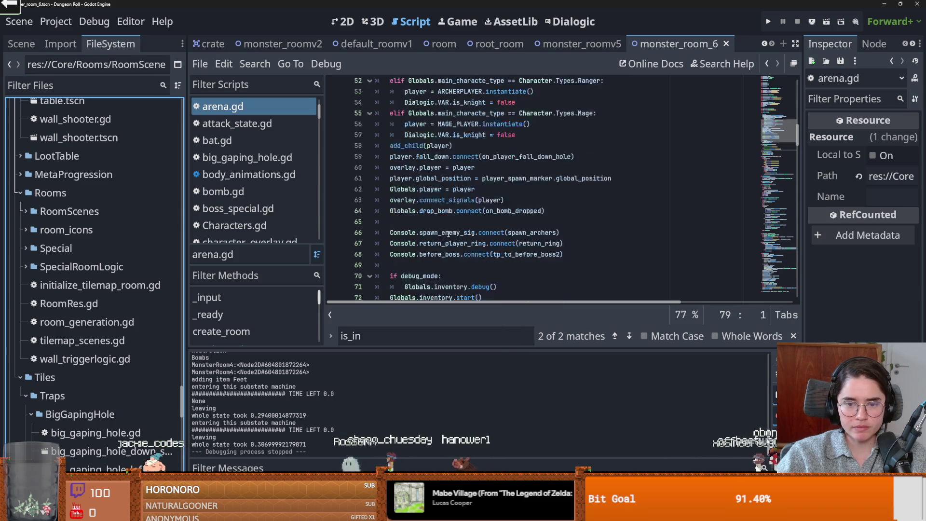
scroll(448, 234, "down", 2)
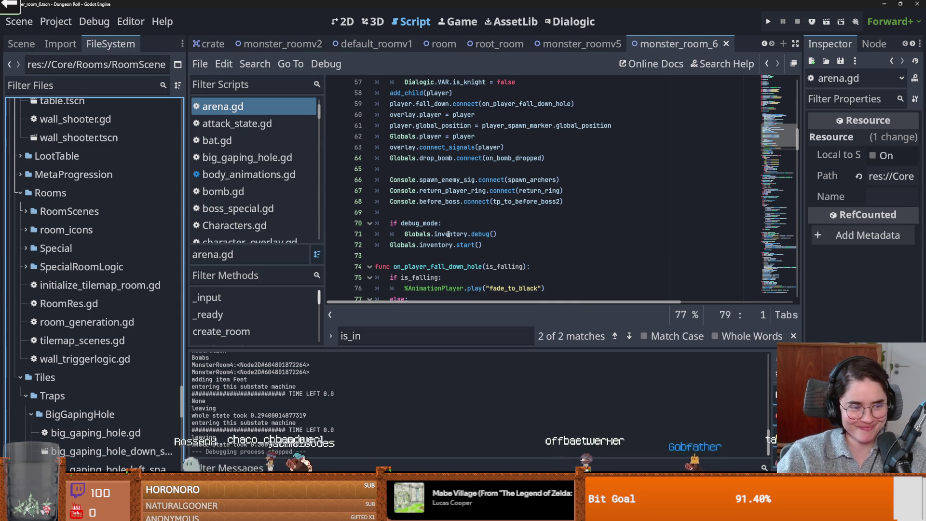
left_click(484, 234)
key("ctrl+s")
scroll(483, 237, "up", 1)
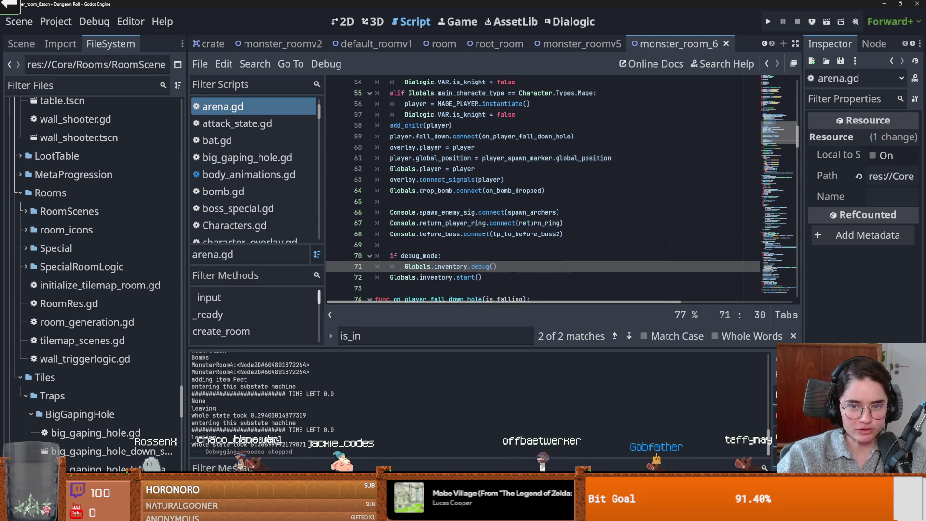
scroll(484, 236, "up", 1)
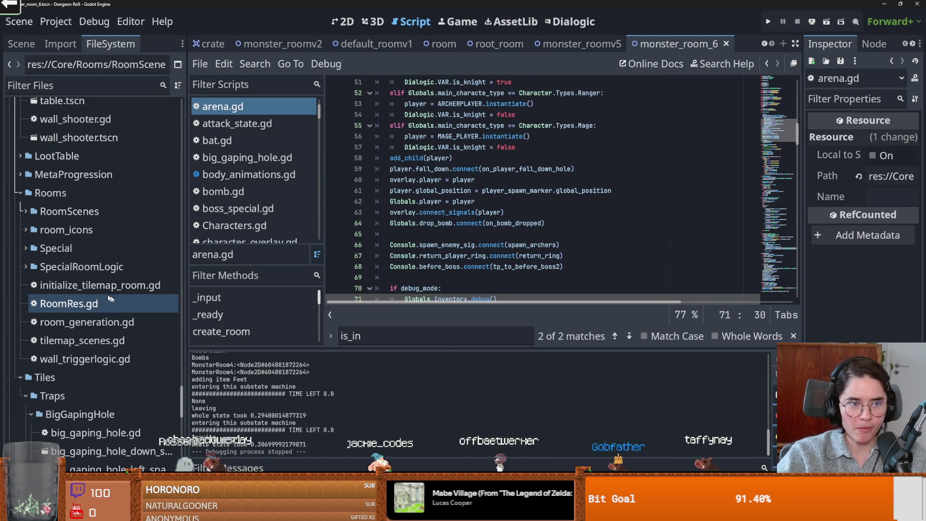
scroll(55, 259, "up", 10)
scroll(56, 262, "up", 15)
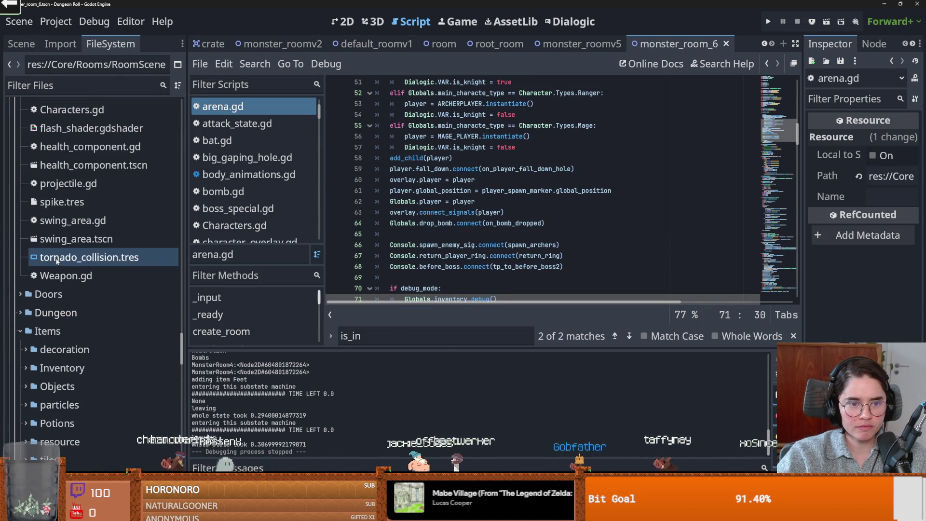
scroll(26, 254, "up", 10)
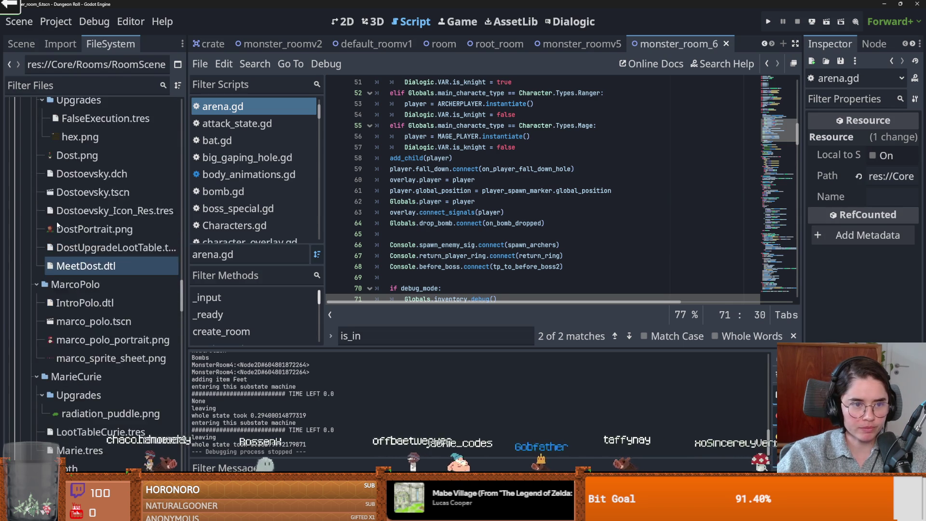
left_click_drag(184, 279, 189, 95)
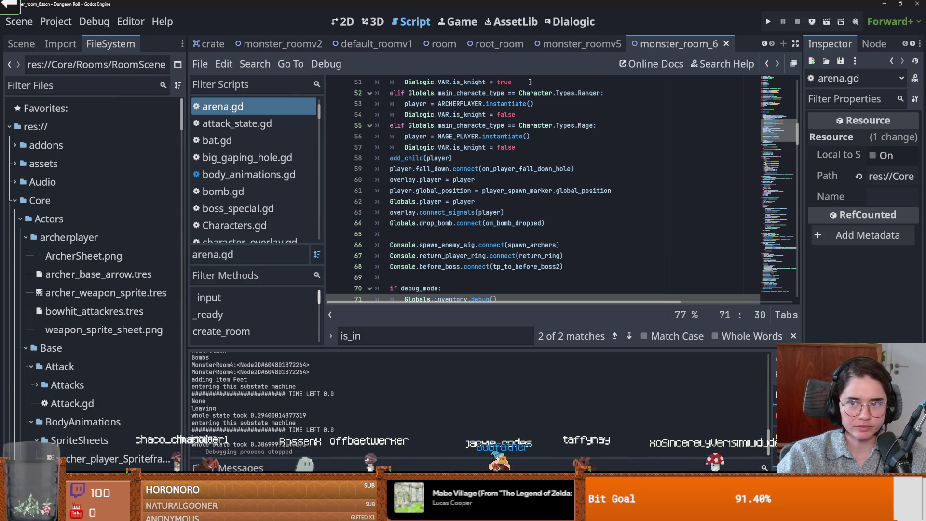
- Collapse Core, close the monster_room_6, monster_roomv5 and root_room scenes, and filter files by 'crate'
left_click(15, 201)
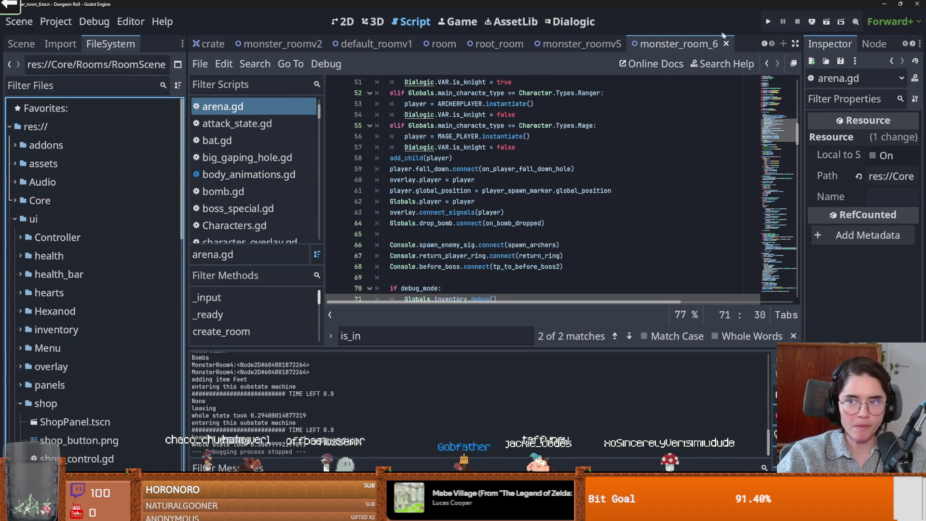
left_click(726, 43)
left_click(727, 43)
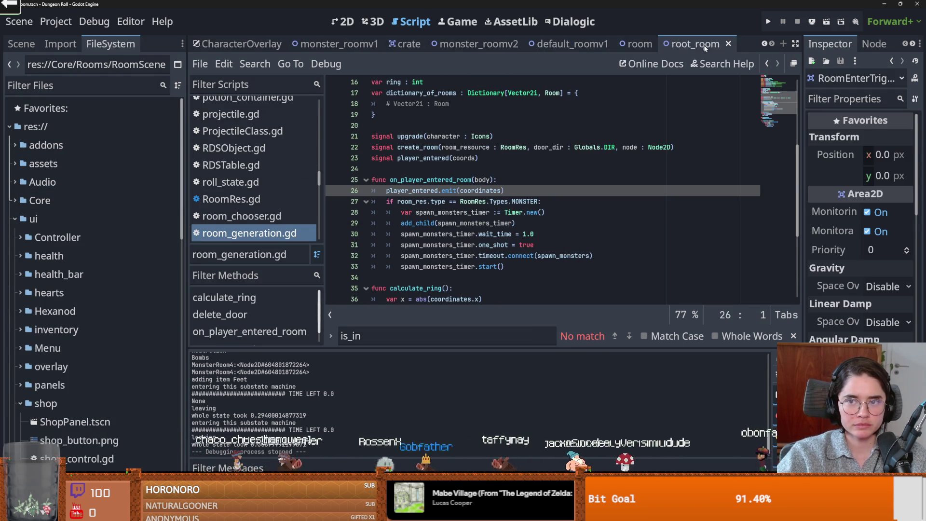
left_click(729, 44)
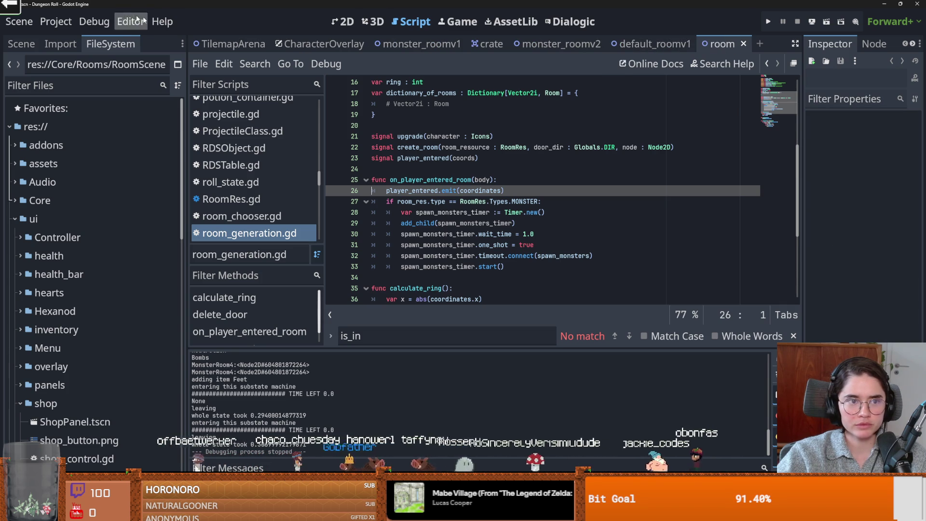
left_click(760, 45)
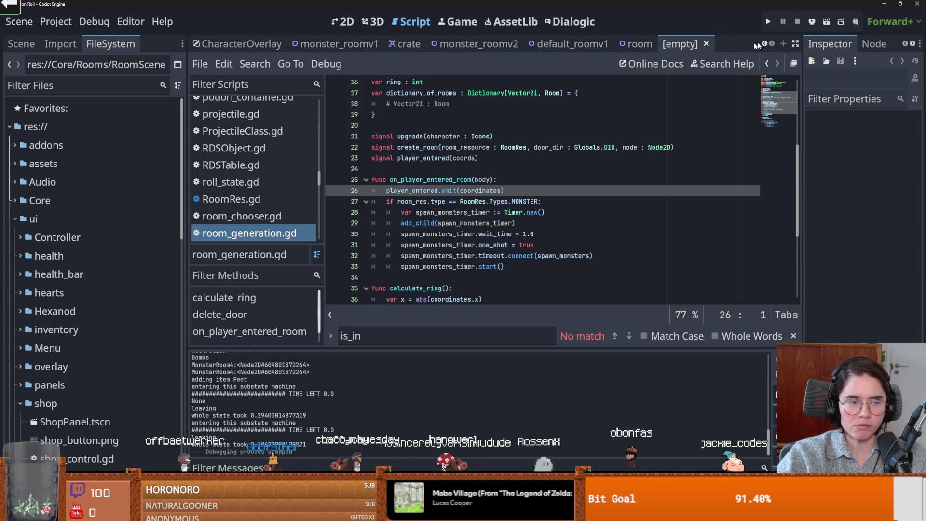
left_click(708, 44)
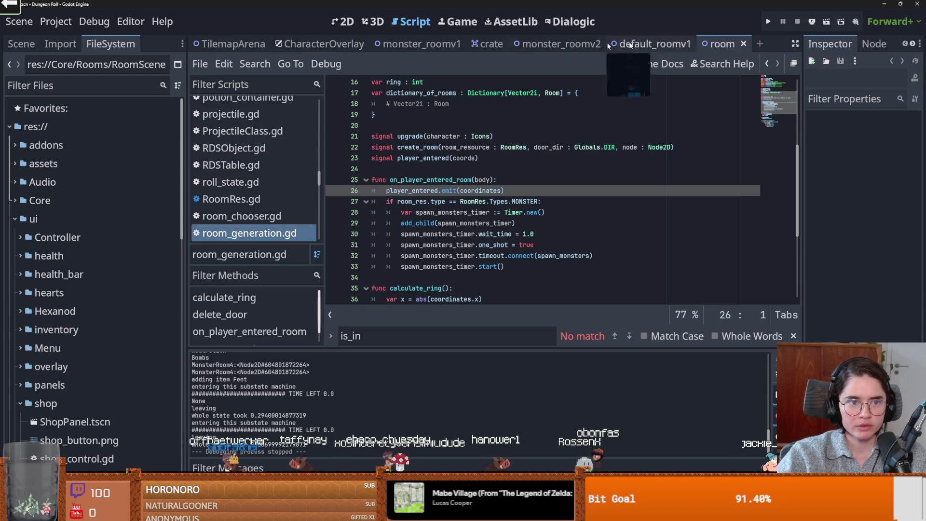
left_click(52, 80)
type("crate")
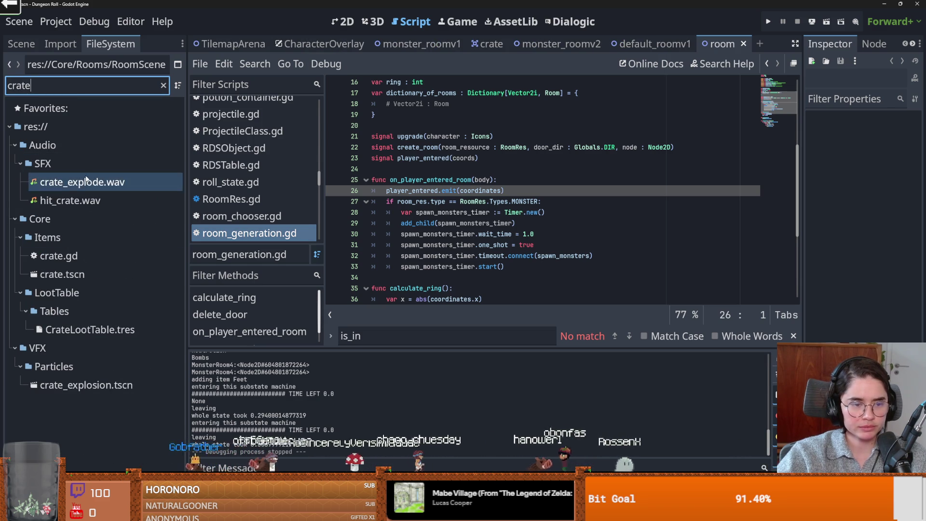
- Open the crate scene and view its node tree and crate script
double_click(64, 273)
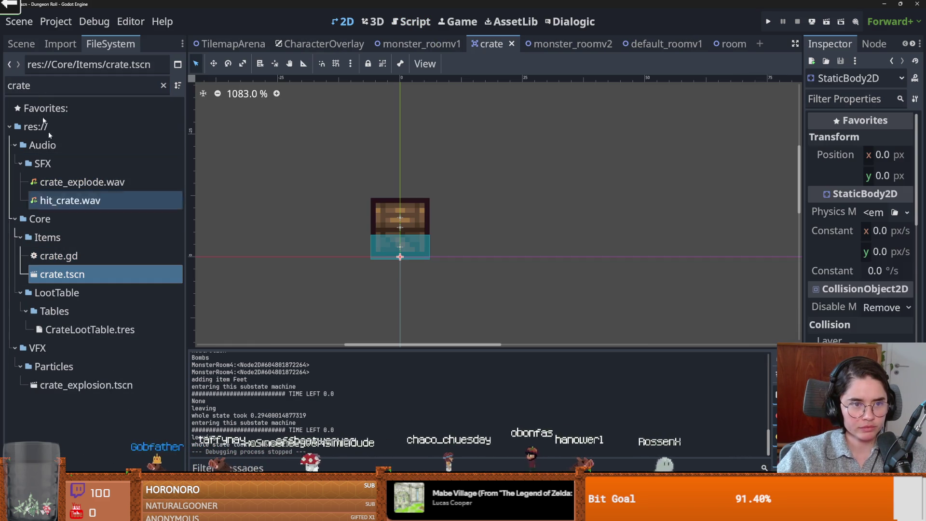
left_click(58, 87)
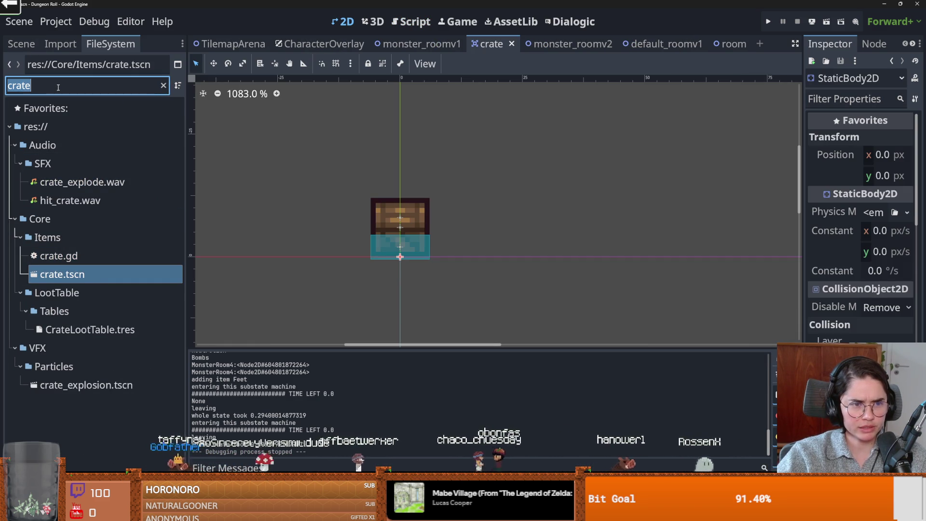
left_click(22, 46)
left_click(166, 87)
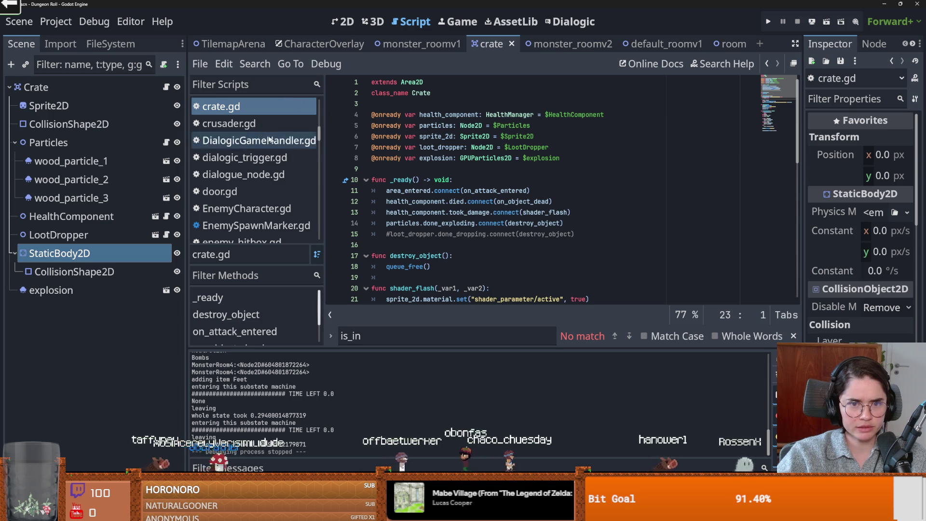
- Filter files by 'chair', open the chair_down scene and its destroyable_object.gd script, and save
left_click(110, 44)
left_click(73, 85)
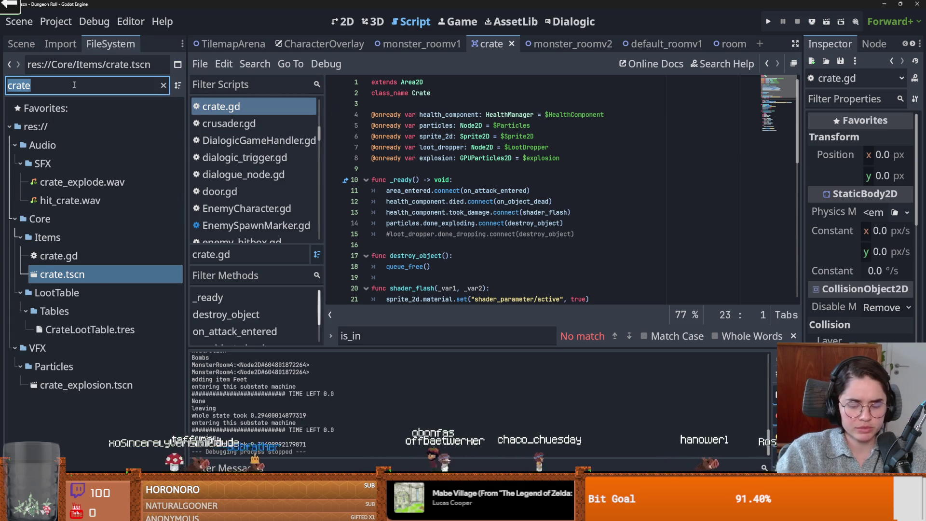
type("chair")
double_click(82, 274)
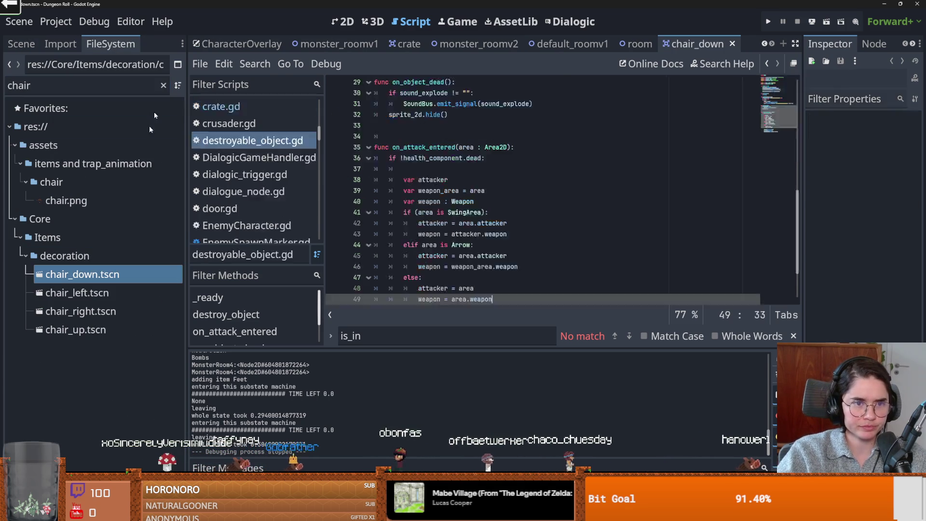
left_click(21, 44)
left_click(175, 87)
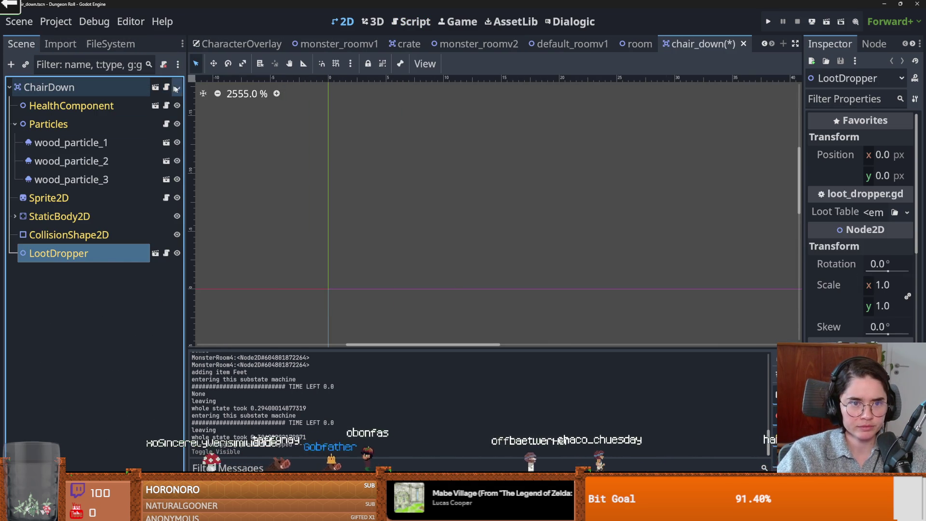
left_click(172, 88)
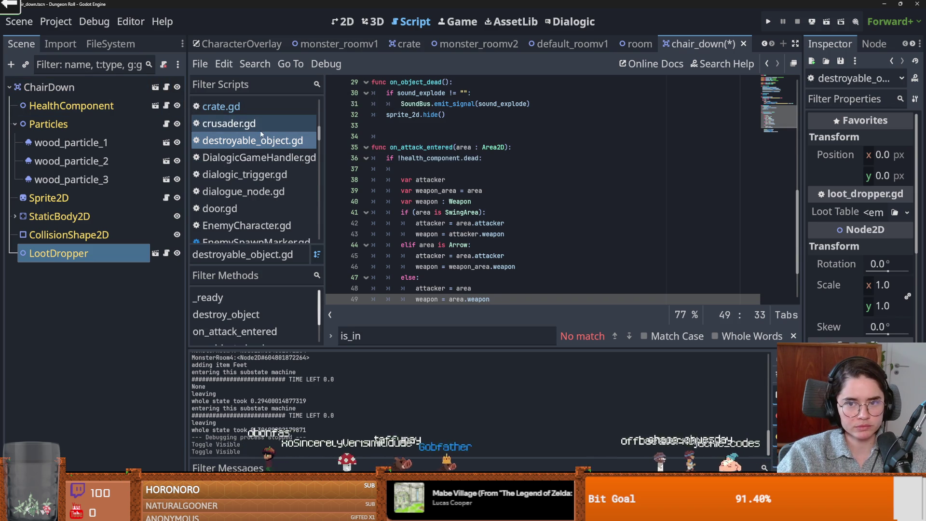
key("ctrl+s")
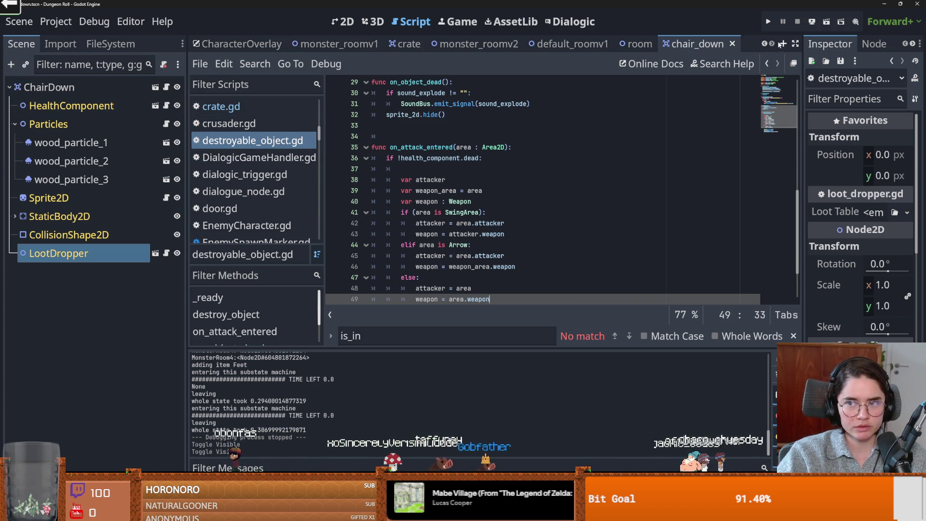
- Clear the chair filter, collapse the decoration folder, and expand Core/Items/Objects
left_click(110, 44)
left_click(163, 86)
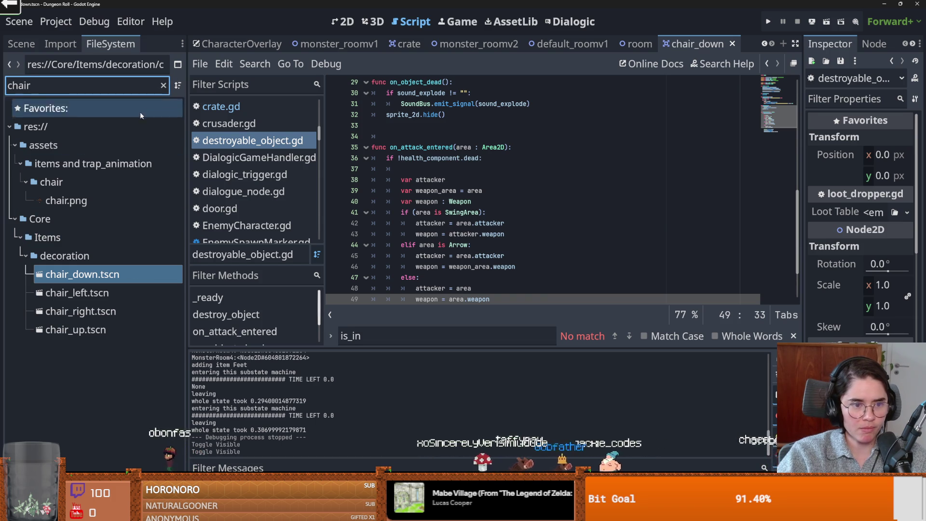
scroll(87, 238, "up", 5)
scroll(89, 338, "down", 8)
double_click(84, 320)
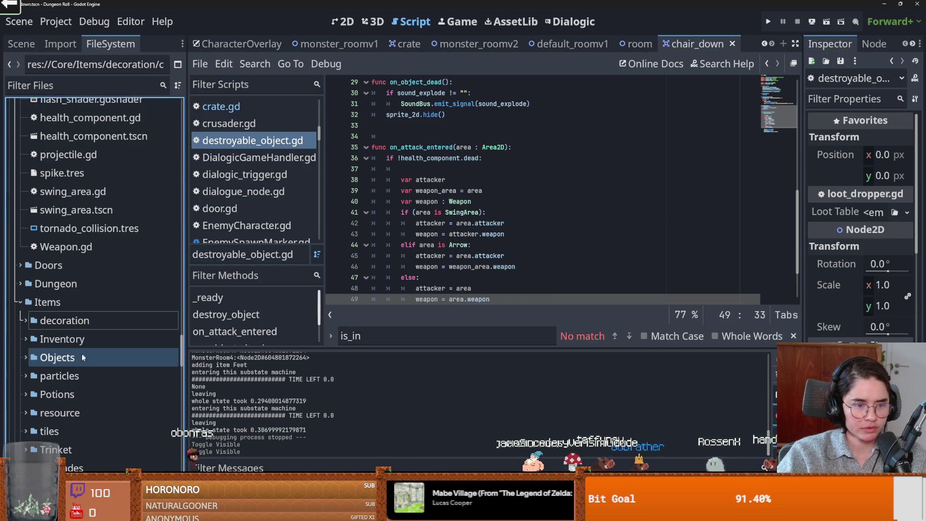
scroll(82, 349, "down", 3)
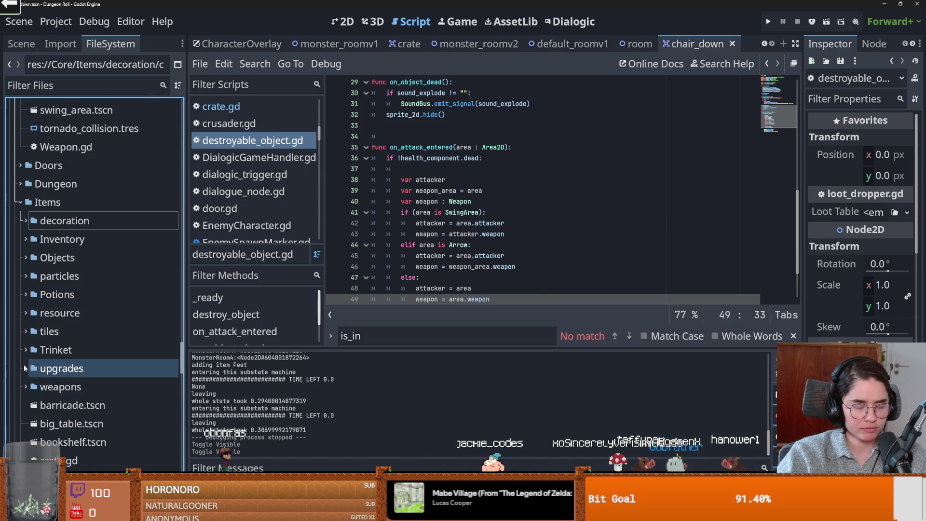
scroll(73, 381, "down", 4)
scroll(73, 381, "down", 4)
scroll(75, 379, "up", 8)
scroll(75, 353, "down", 4)
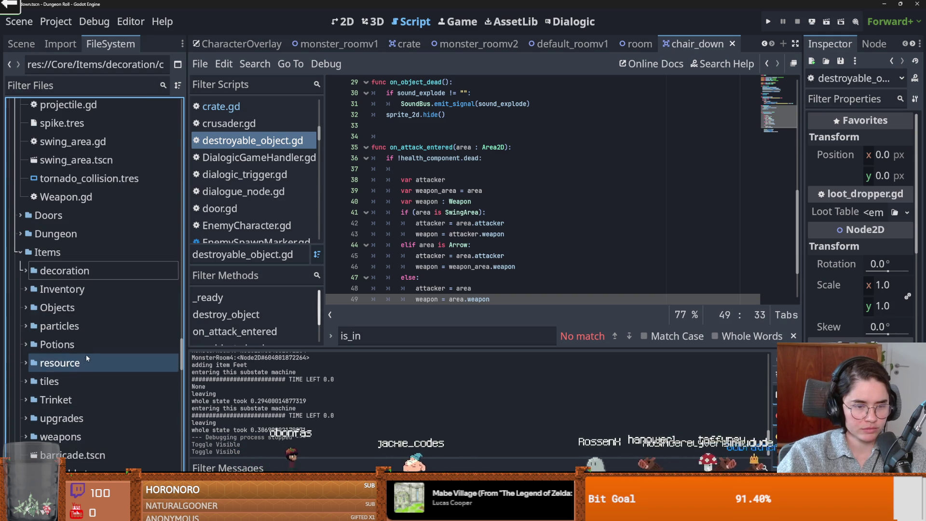
double_click(67, 309)
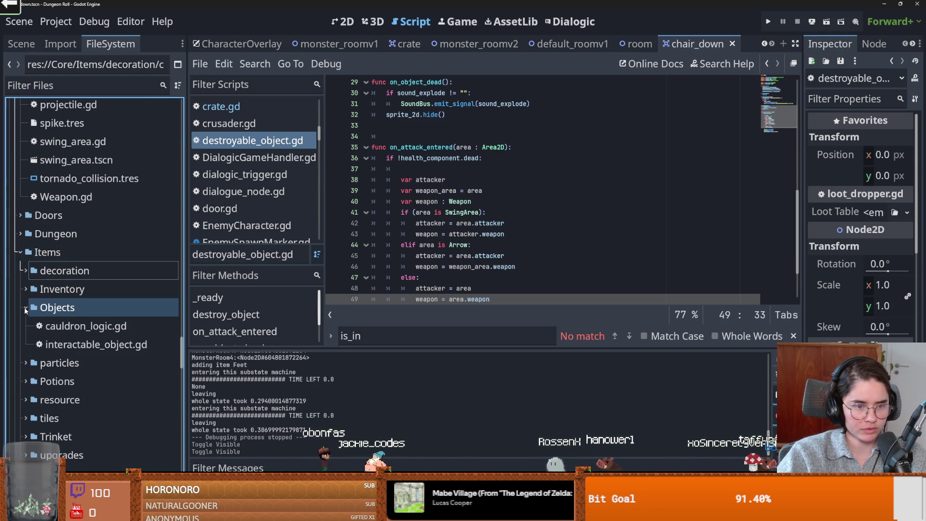
- Bring up the Objects folder's actions menu and dismiss it without creating anything
right_click(67, 309)
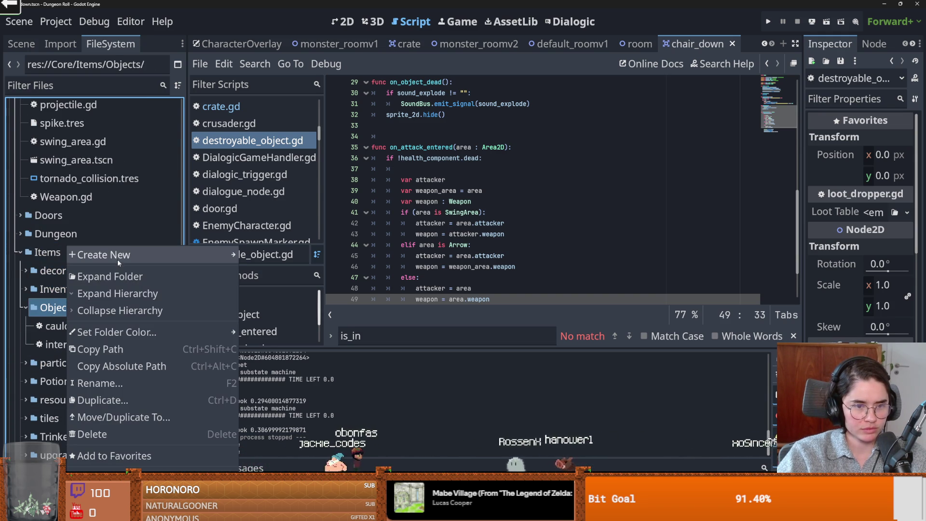
mouse_move(119, 255)
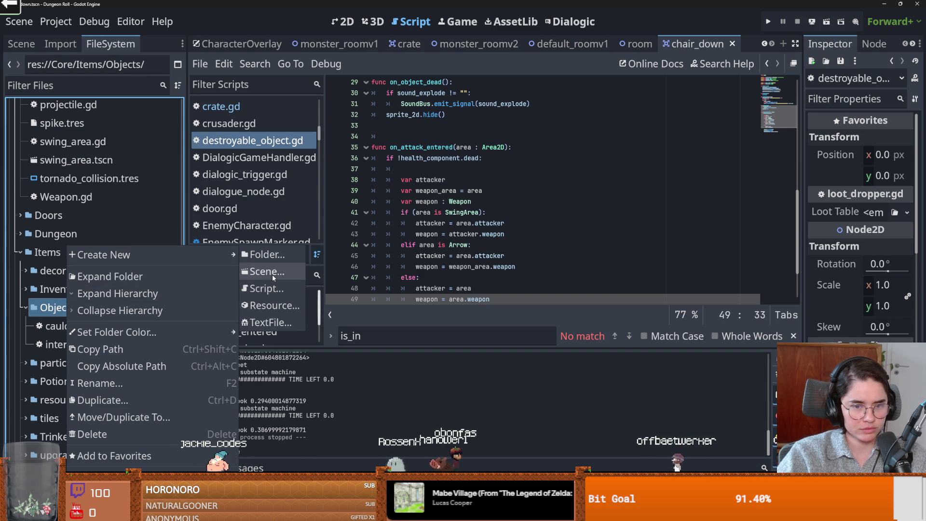
left_click(56, 312)
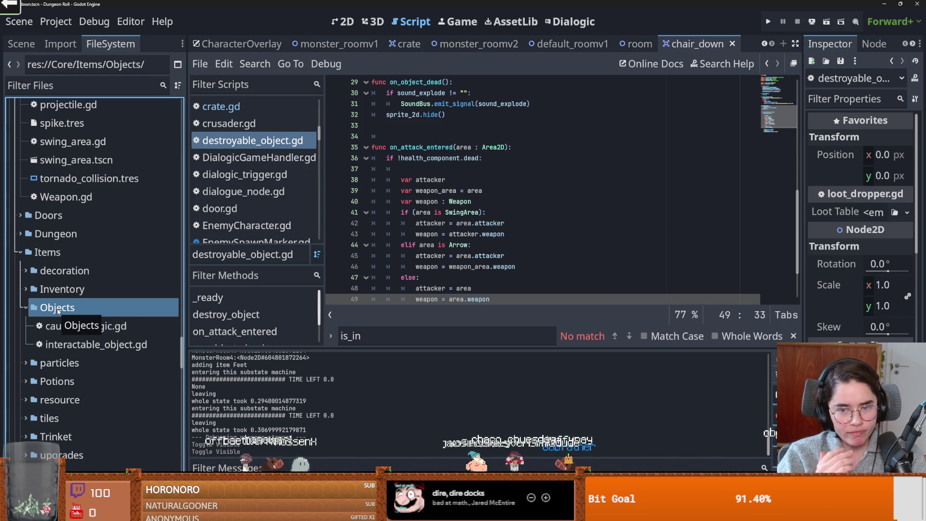
- Erase the old 'is_in' search text from the script Find bar
key("ctrl+f")
key("BackSpace")
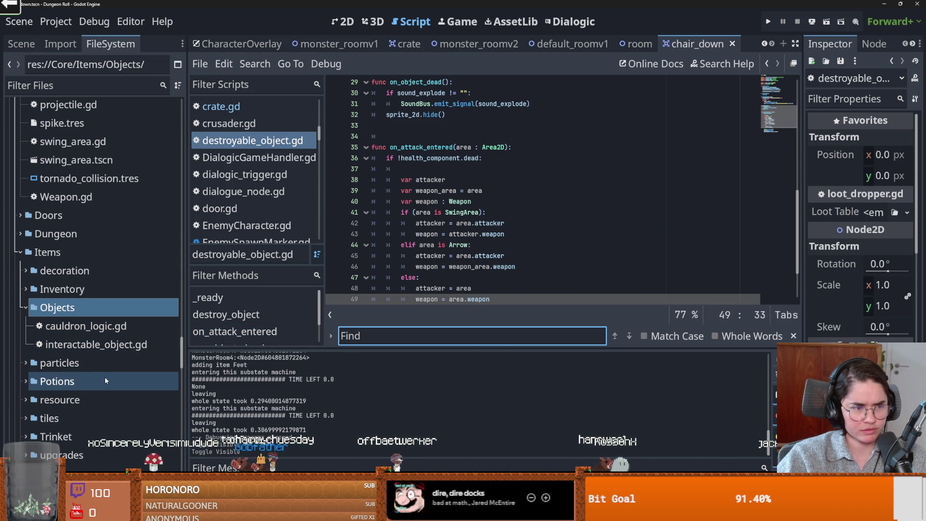
scroll(94, 378, "down", 2)
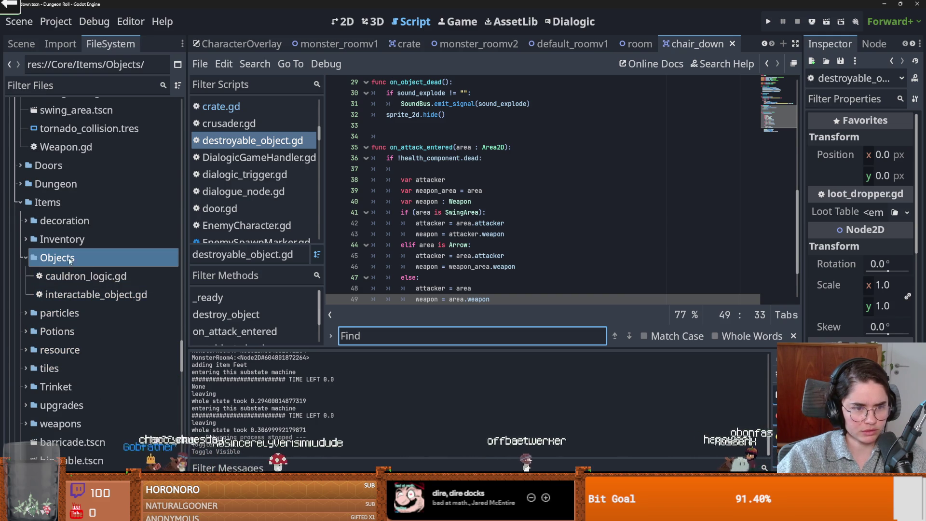
- Filter project files by 'dest' and select destroyable_object.tscn
left_click(73, 89)
type("de")
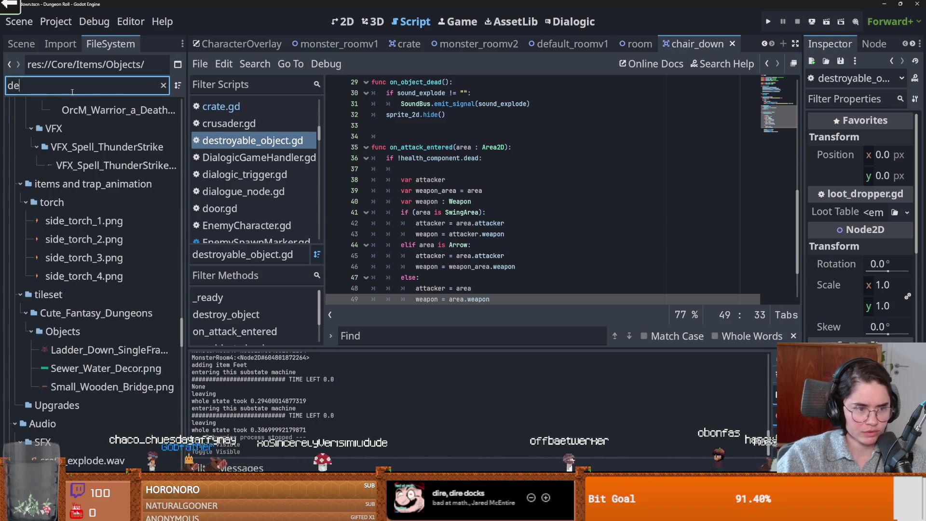
type("stro")
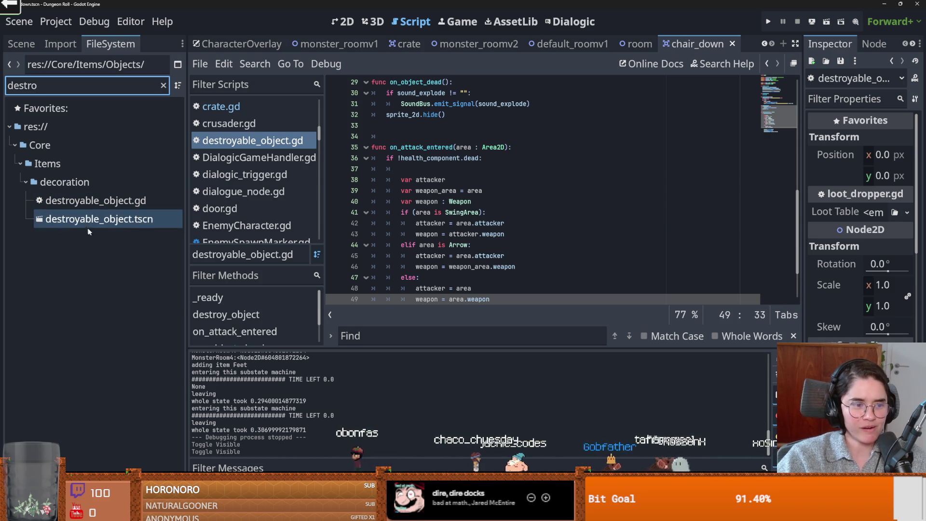
left_click(100, 221)
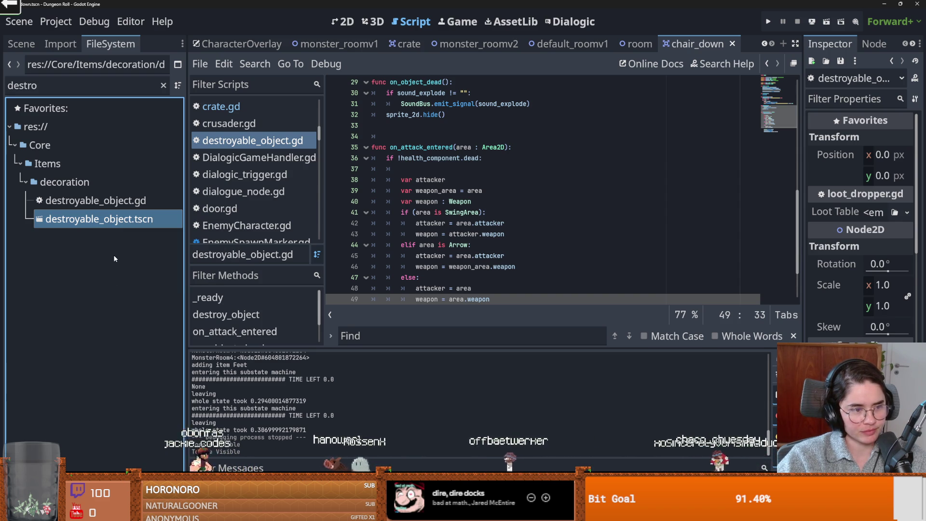
- Create a scene inherited from destroyable_object and start saving it in Core/Items/Objects as BuffStatue.tscn
right_click(102, 221)
left_click(173, 199)
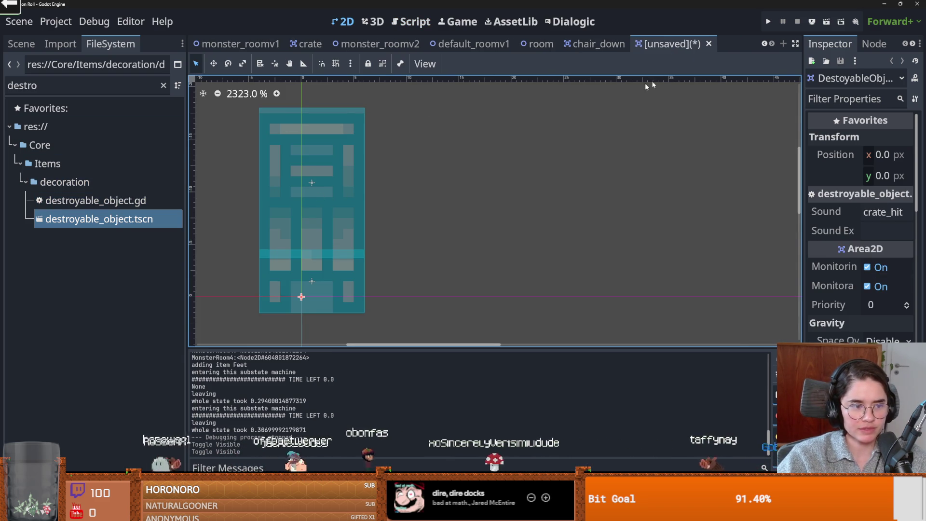
right_click(655, 44)
left_click(693, 84)
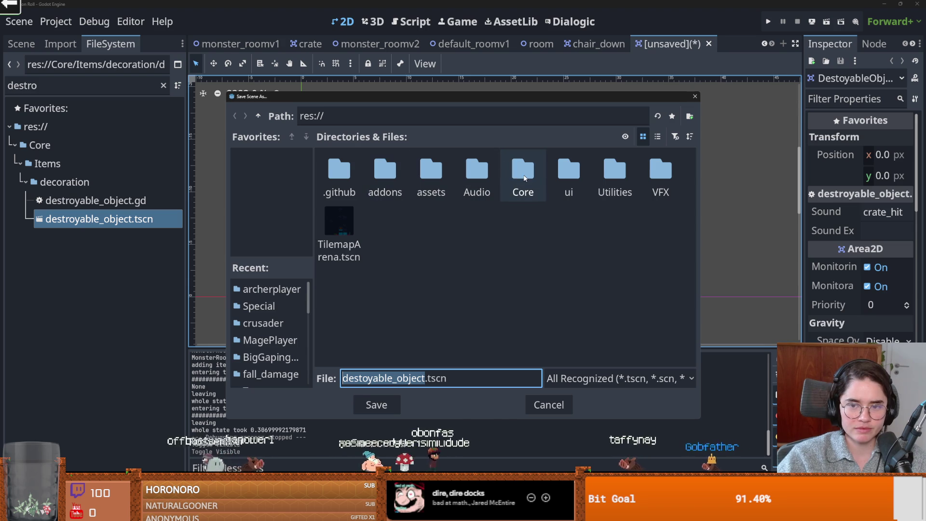
double_click(523, 172)
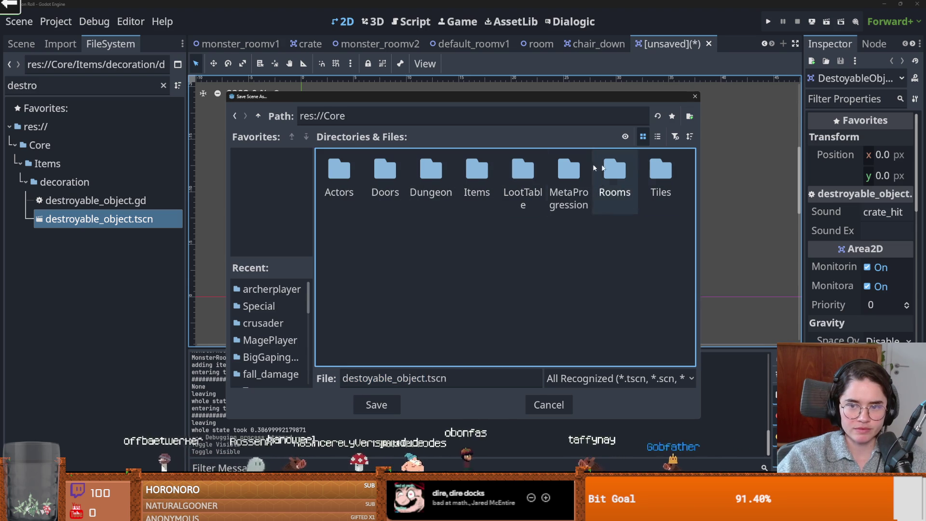
double_click(476, 173)
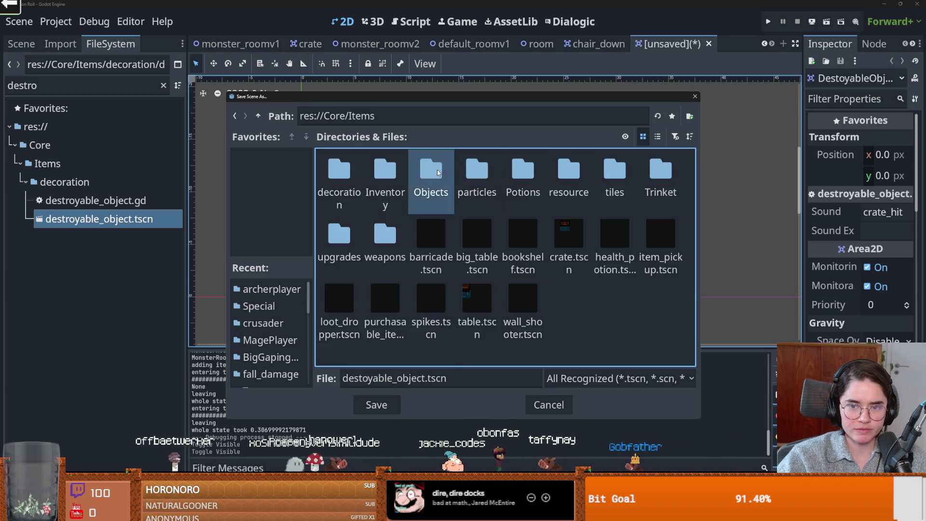
double_click(431, 170)
left_click(422, 382)
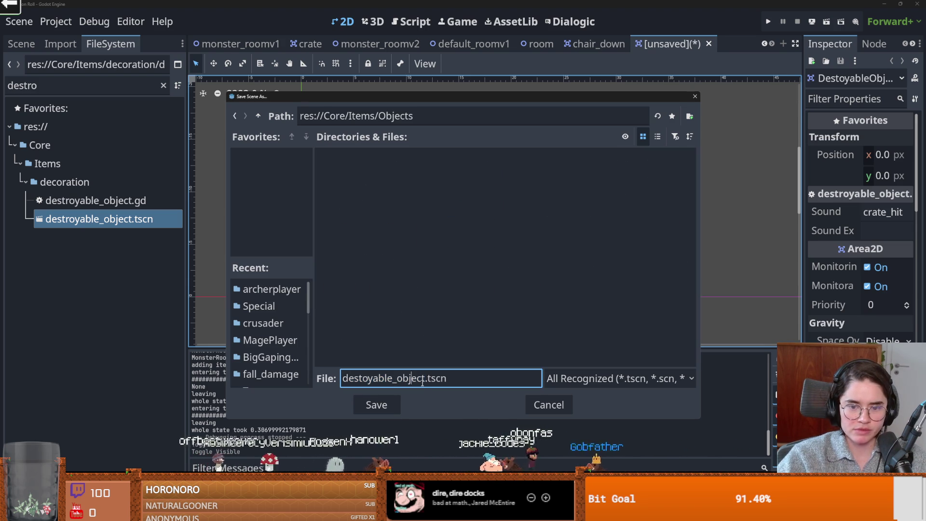
double_click(424, 380)
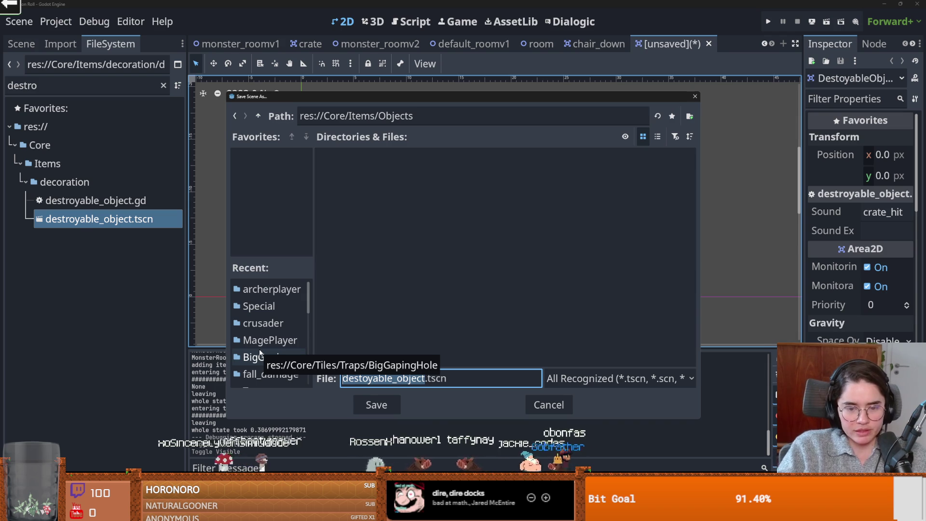
type("BuffStatue")
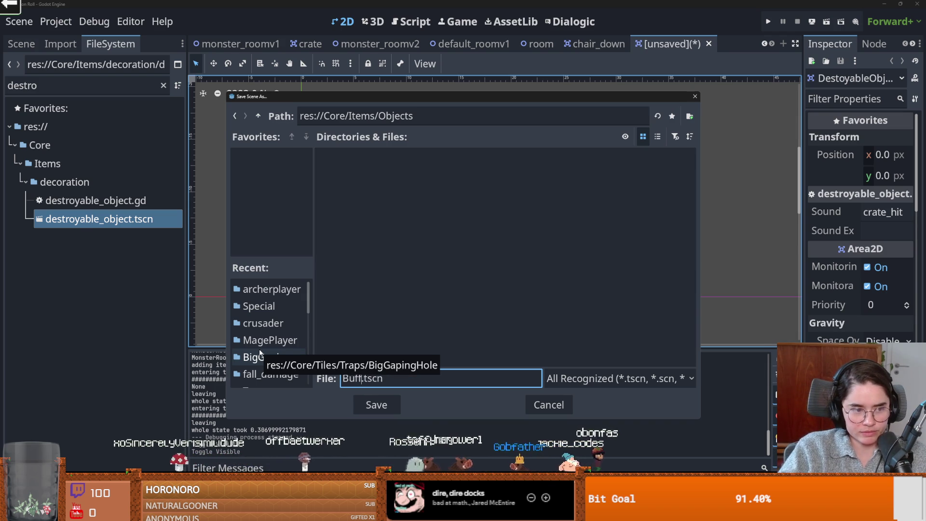
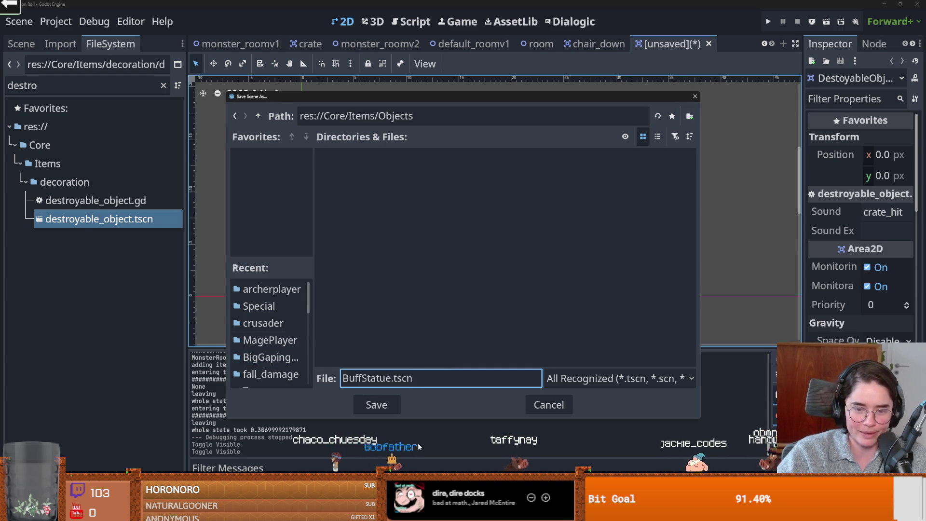
- Save the copy as BuffStatue.tscn, find it in the FileSystem, and select its Sprite2D node
left_click(379, 405)
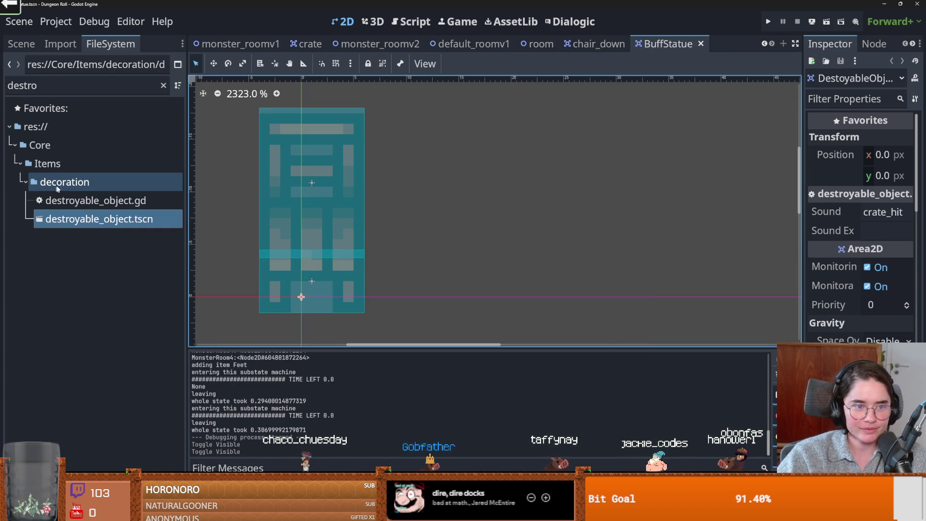
left_click(73, 179)
left_click(163, 85)
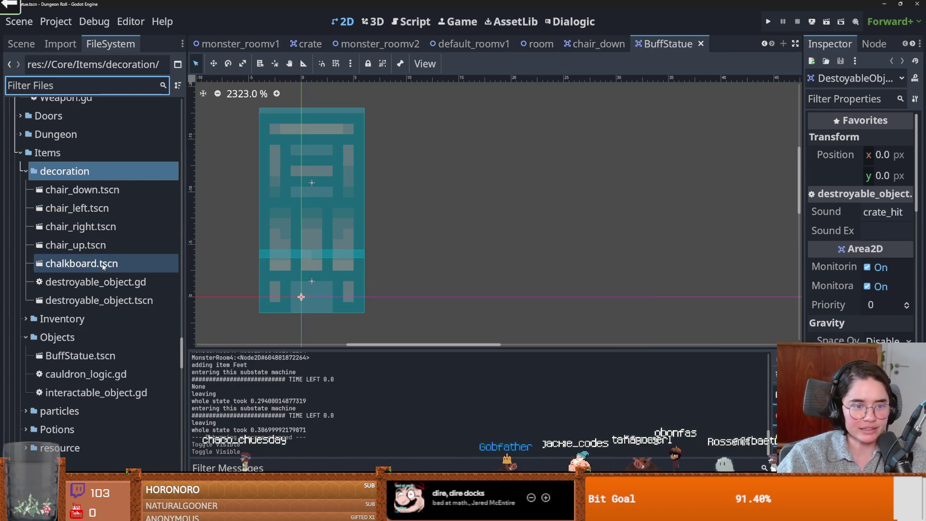
scroll(120, 278, "down", 5)
left_click(80, 259)
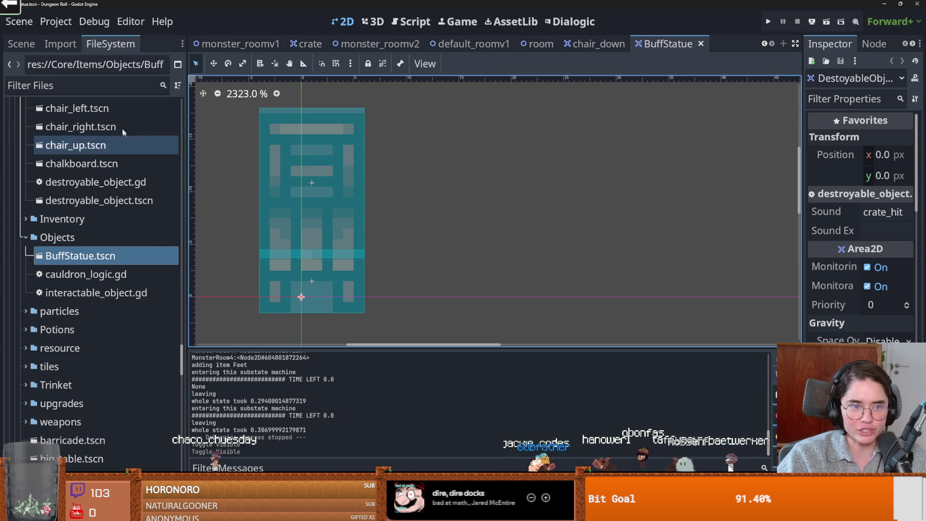
left_click(21, 44)
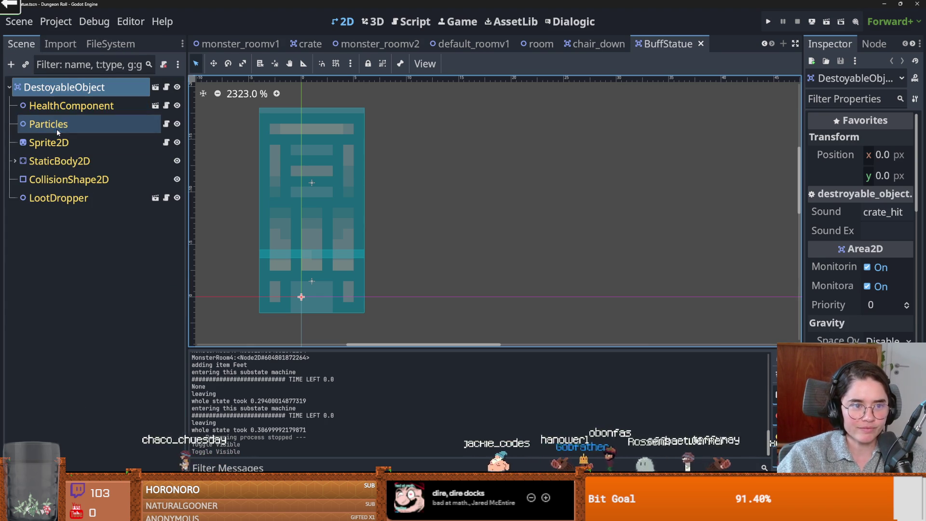
left_click(49, 142)
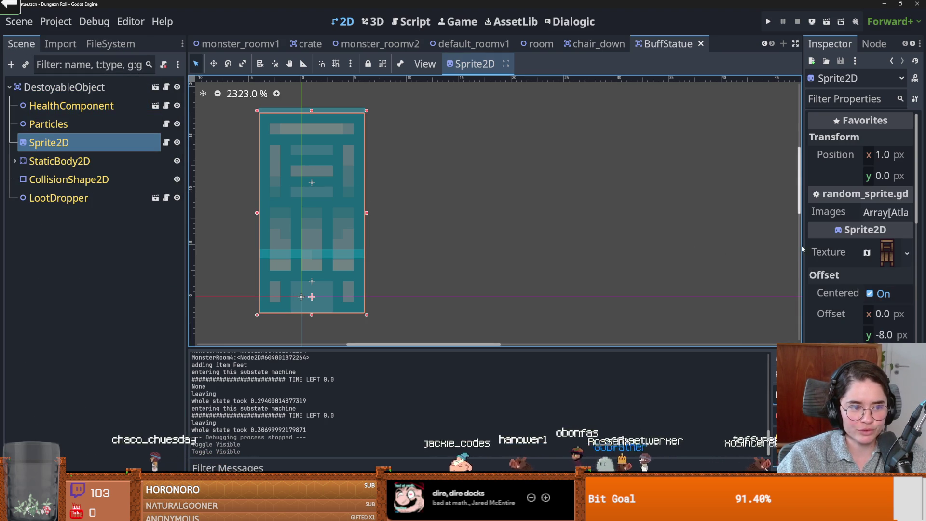
- Widen the Inspector and load the dungeon item sprite sheet as the Sprite2D texture
left_click_drag(803, 247, 664, 247)
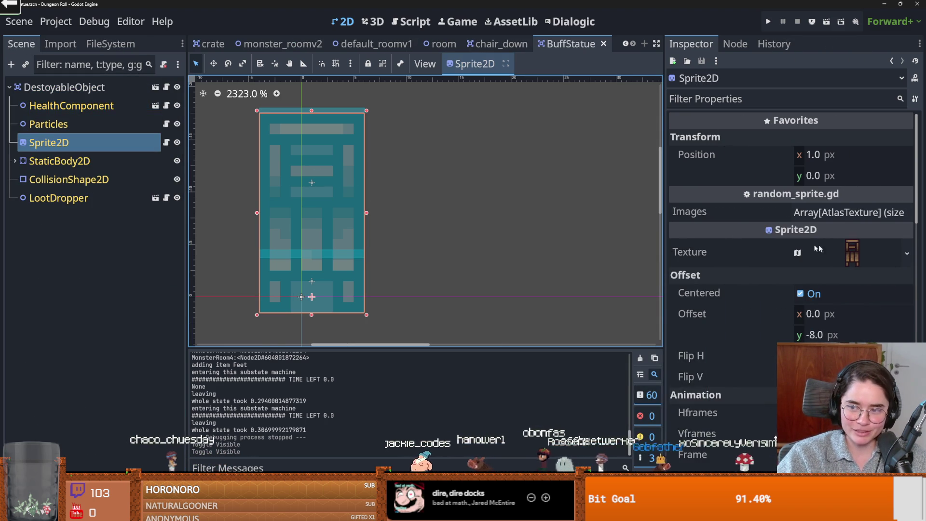
left_click(852, 251)
scroll(791, 217, "down", 2)
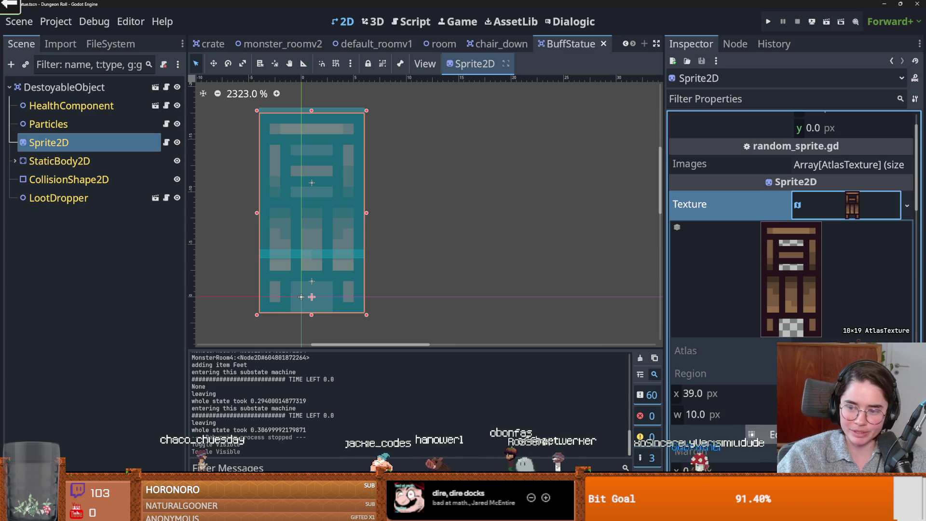
left_click(907, 206)
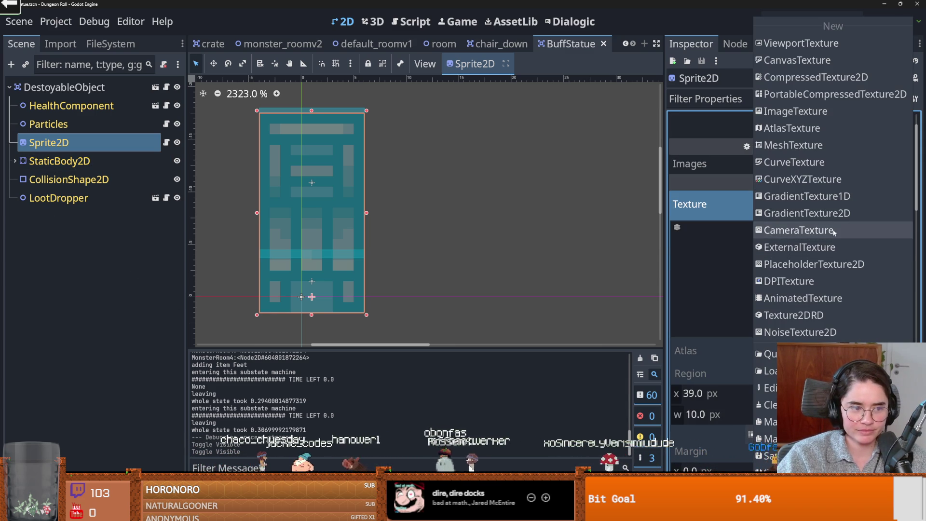
left_click(722, 274)
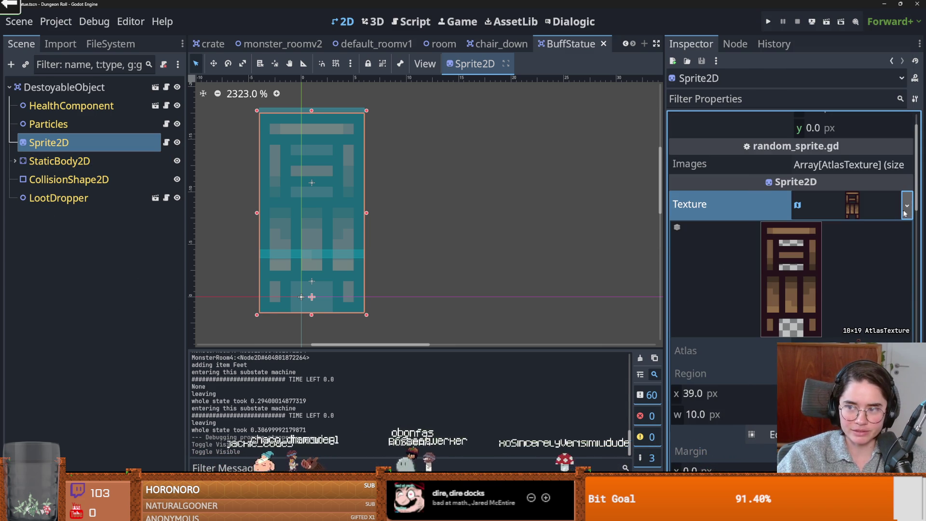
left_click(902, 215)
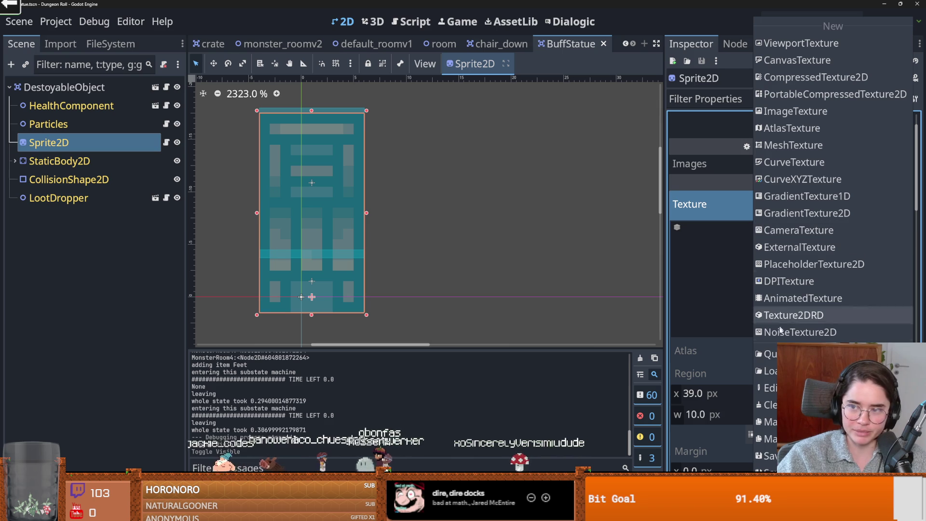
left_click(771, 354)
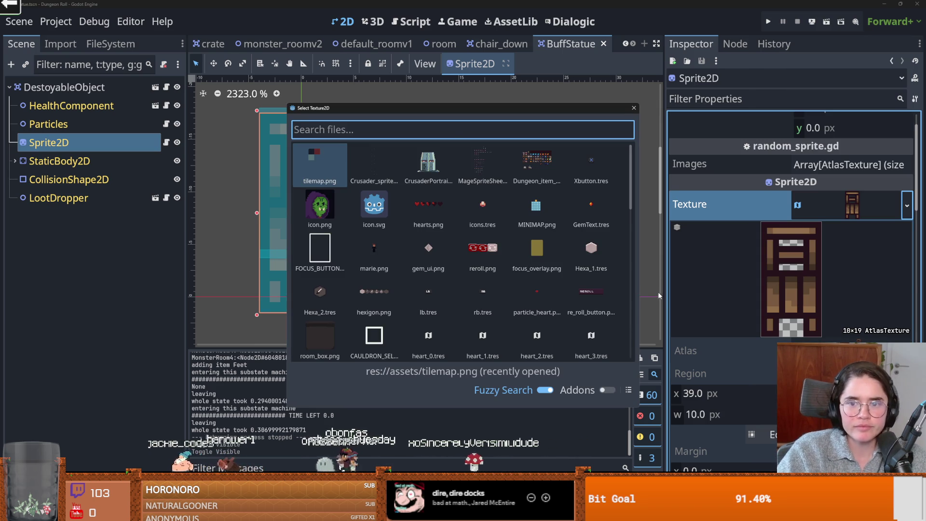
double_click(526, 158)
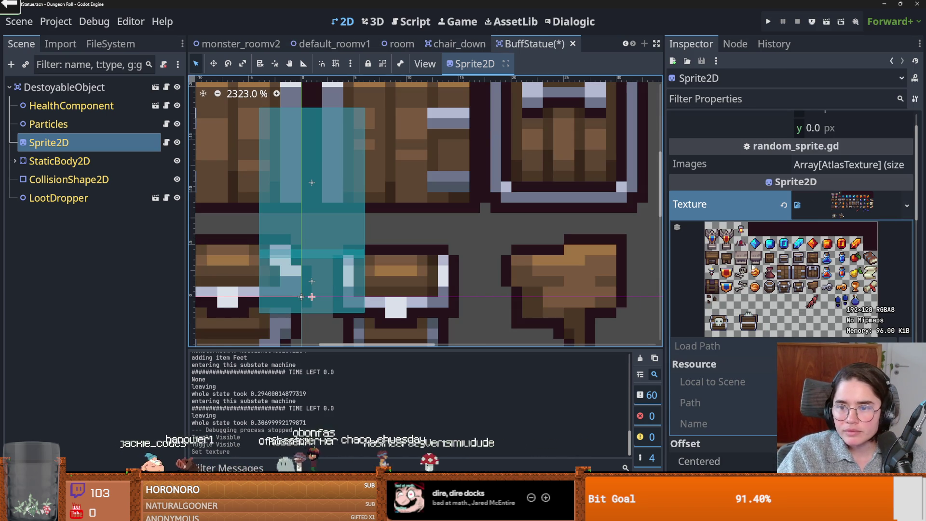
left_click(852, 210)
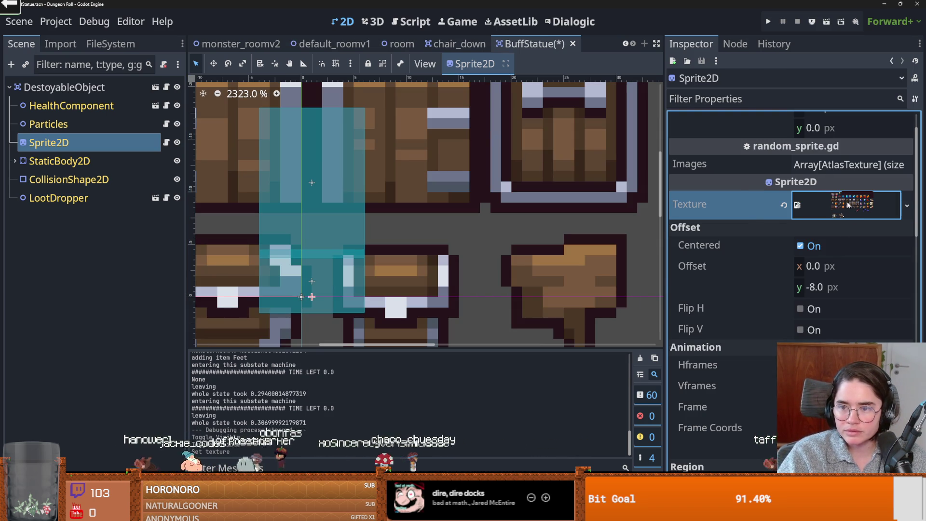
scroll(831, 271, "up", 1)
left_click(831, 260)
scroll(773, 391, "down", 2)
scroll(796, 338, "up", 1)
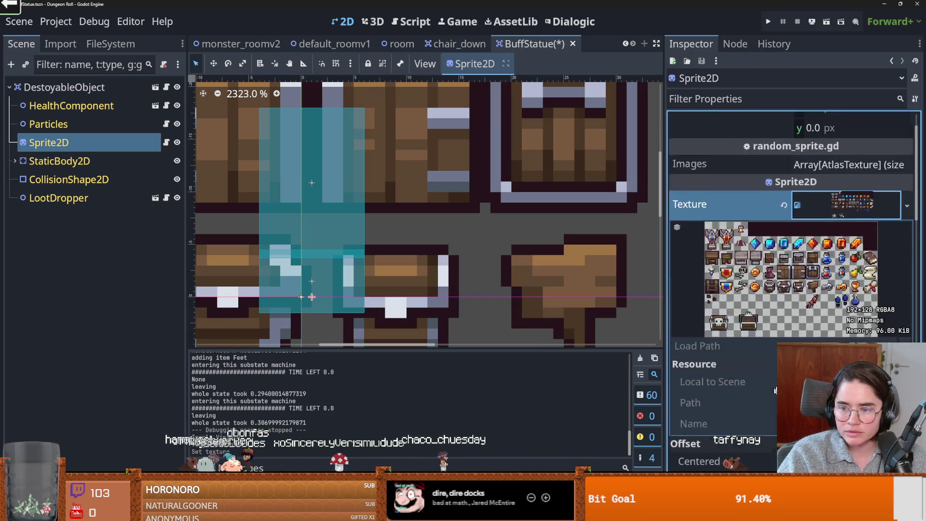
- Replace it with a new AtlasTexture using the item sheet as atlas, and open Edit Region
left_click(907, 204)
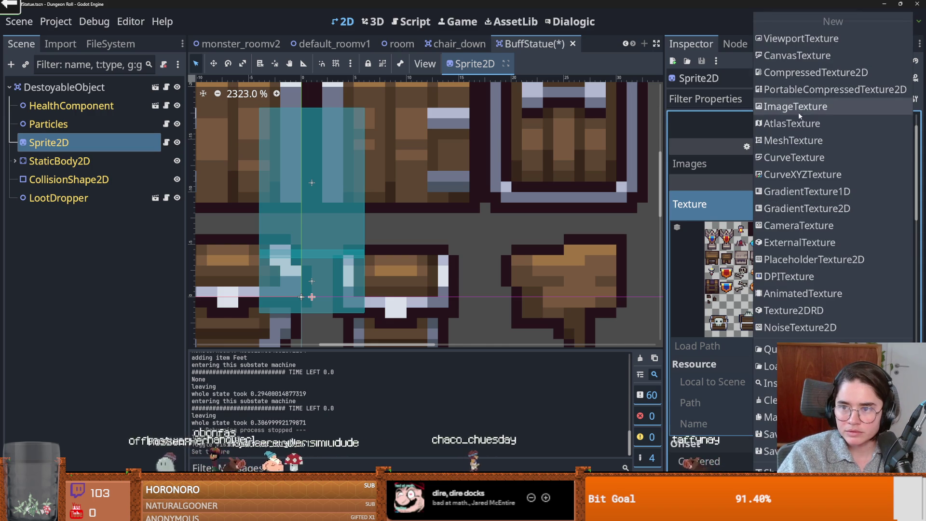
left_click(801, 124)
left_click(881, 337)
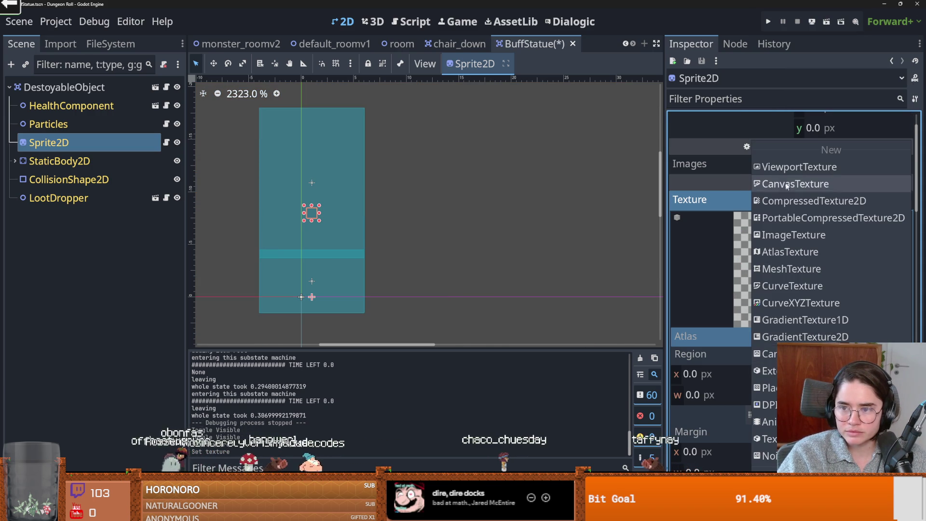
left_click(796, 352)
key("Return")
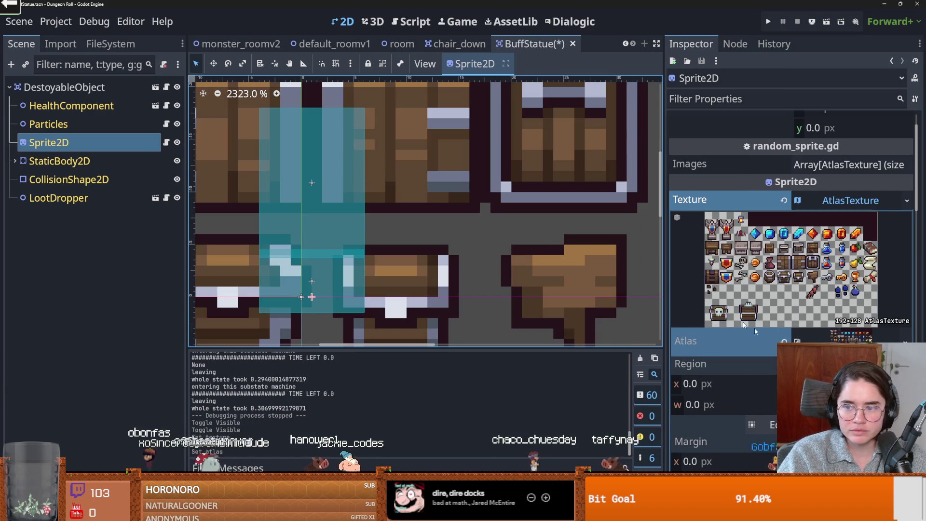
left_click(760, 425)
scroll(416, 259, "up", 1)
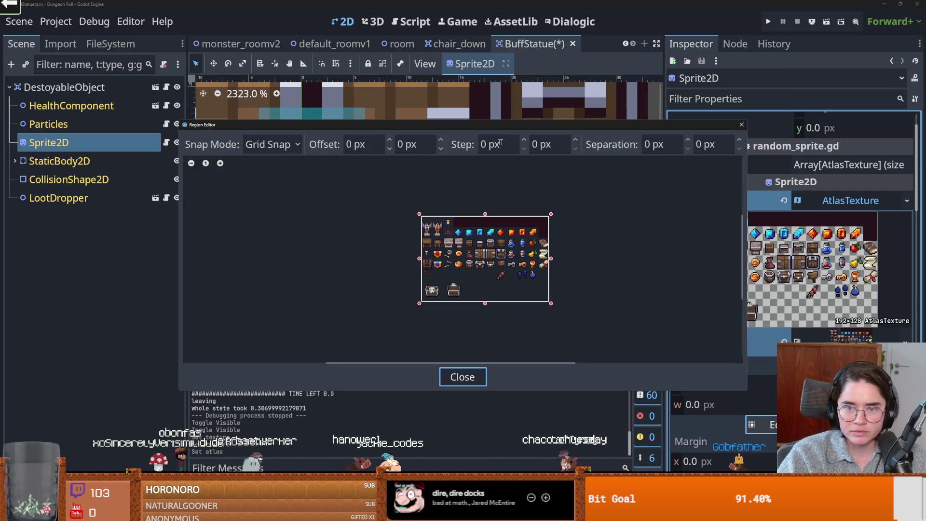
- Set a 16×16 px grid snap and select the 16×32 statue cell as the atlas region
left_click(483, 145)
key("Tab")
key("Return")
scroll(441, 240, "up", 3)
left_click_drag(416, 203, 422, 192)
left_click(743, 125)
- Save the scene and center the statue in the canvas view
key("ctrl+s")
scroll(367, 286, "down", 3)
scroll(367, 288, "down", 3)
scroll(366, 288, "up", 2)
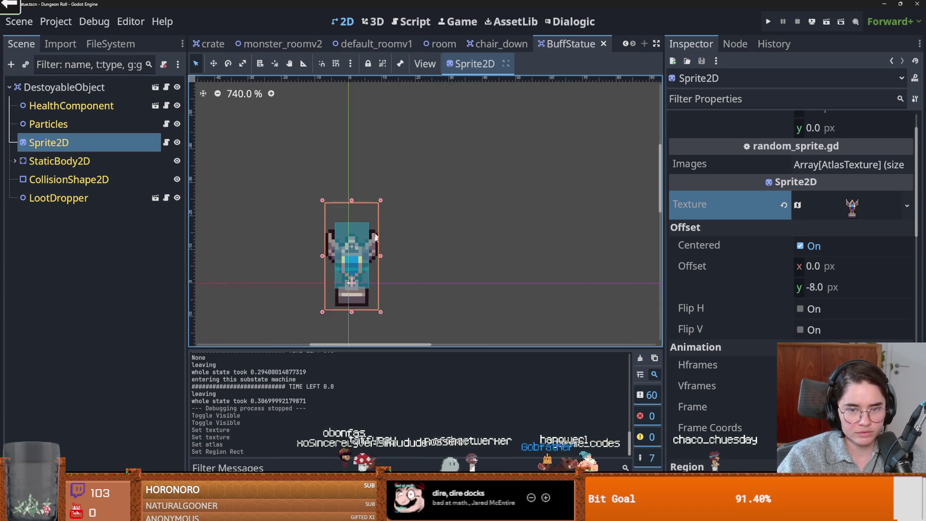
left_click_drag(378, 253, 403, 196)
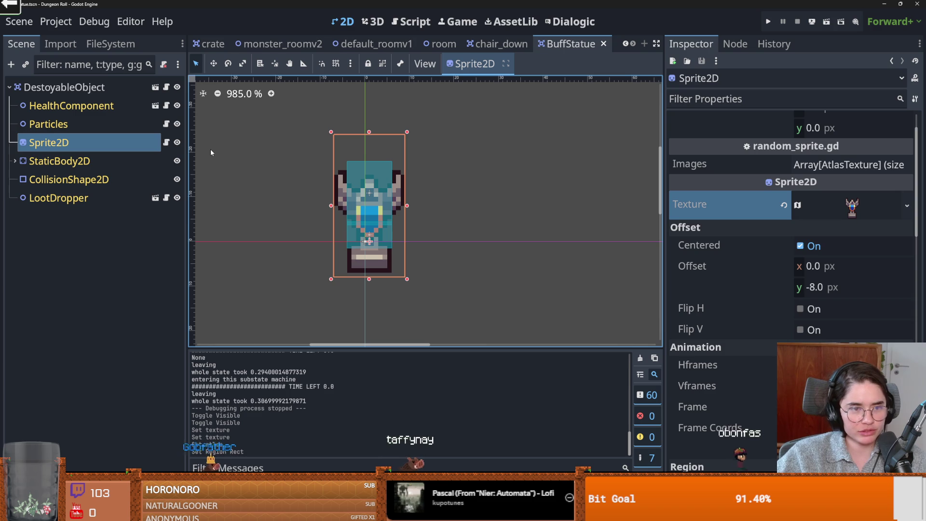
- Move StaticBody2D down 5 px, widen its collision rectangle over the statue, and save
left_click(39, 166)
left_click_drag(368, 234, 370, 273)
left_click(69, 179)
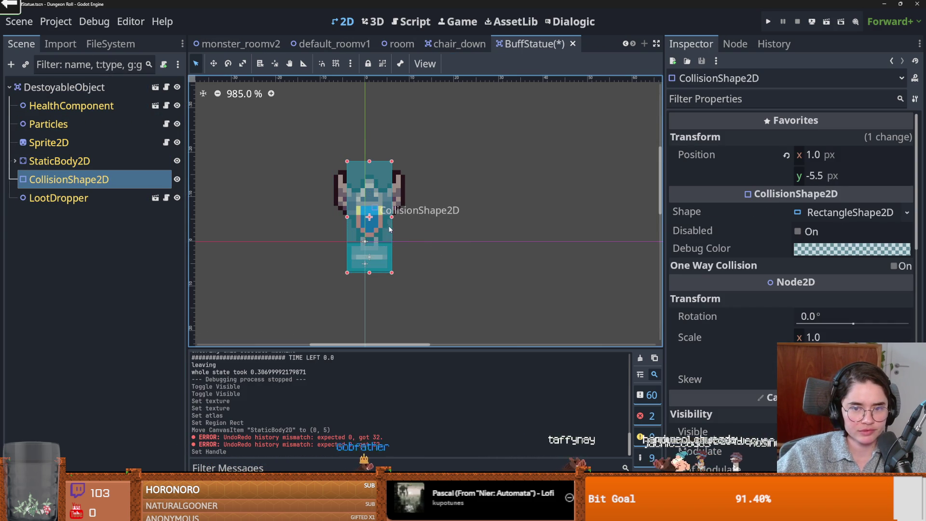
left_click_drag(392, 217, 405, 217)
left_click_drag(347, 216, 334, 216)
scroll(338, 217, "up", 2)
key("ctrl+s")
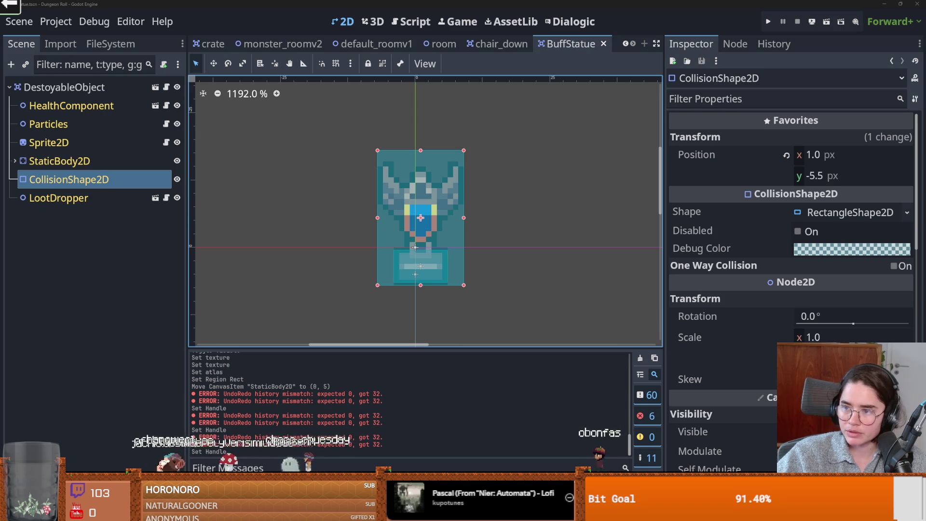
key("alt+Tab")
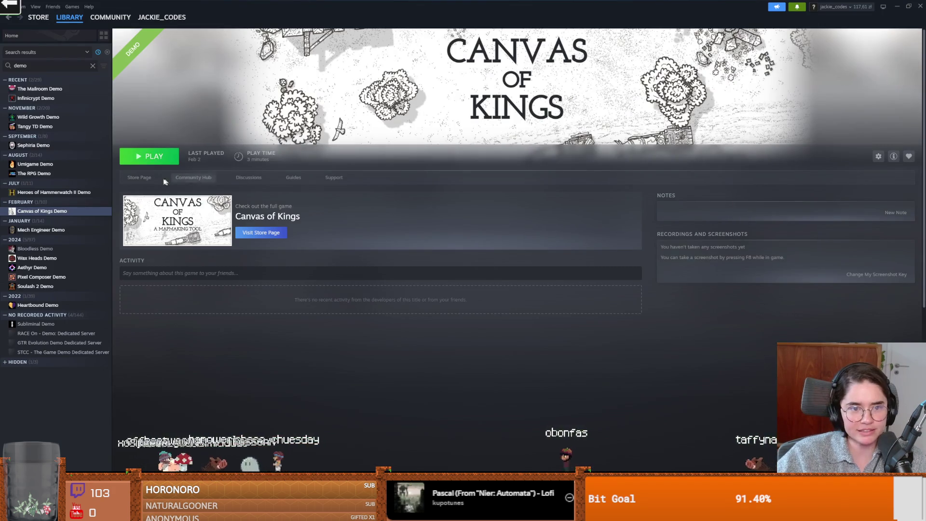
left_click(159, 180)
scroll(365, 277, "down", 3)
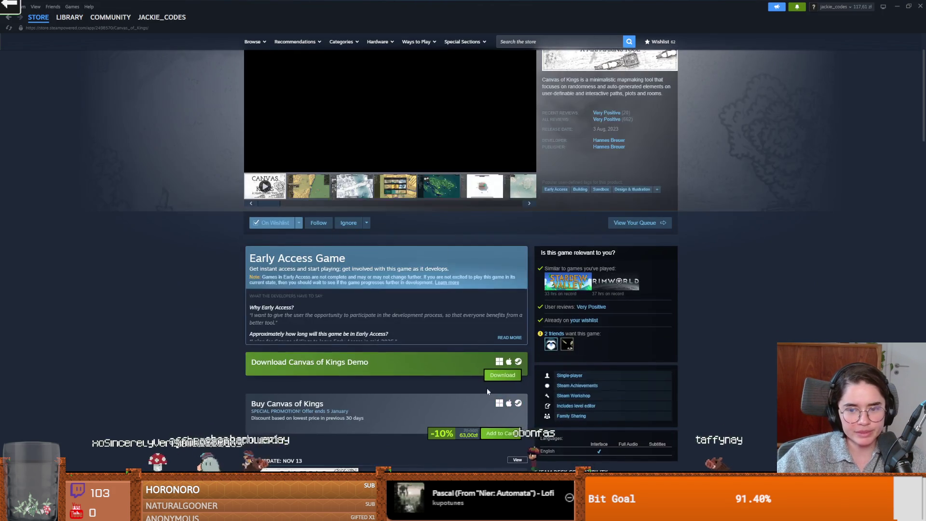
scroll(449, 419, "down", 1)
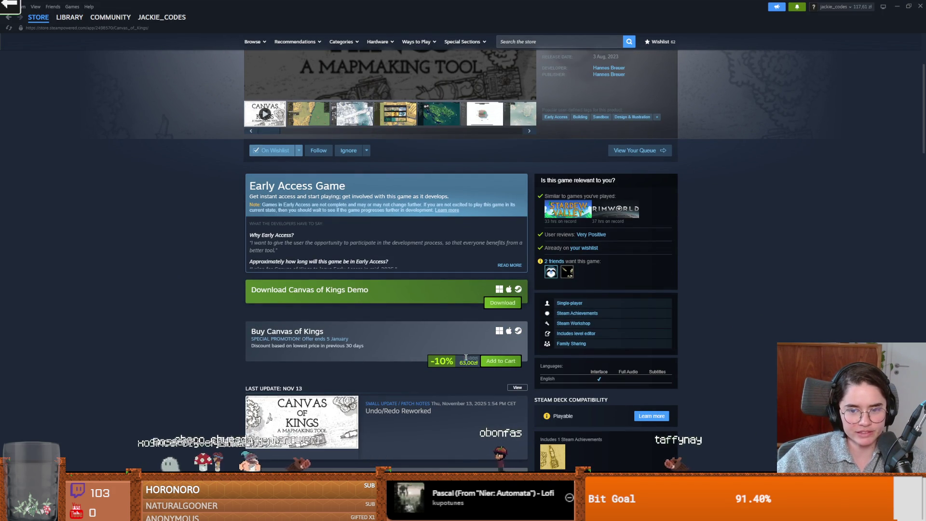
left_click(473, 358)
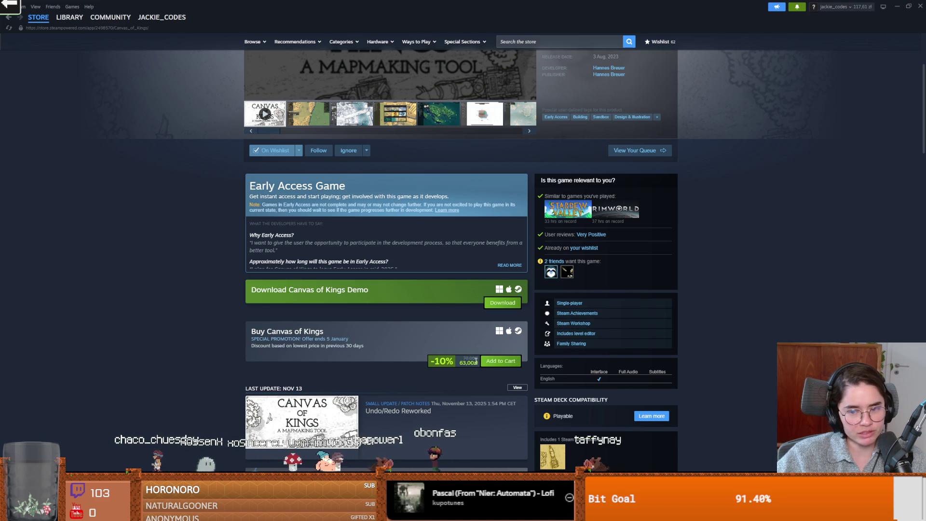
scroll(487, 375, "up", 3)
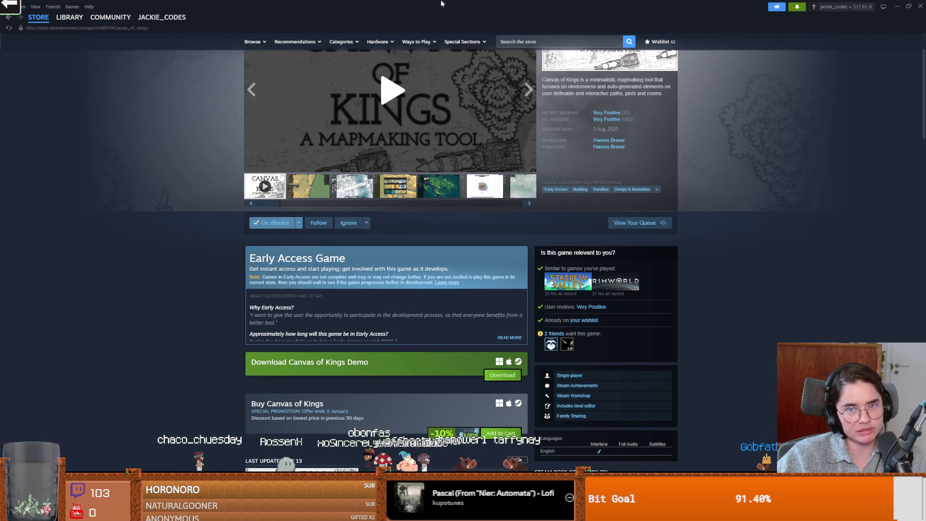
key("alt+Tab")
key("ctrl+s")
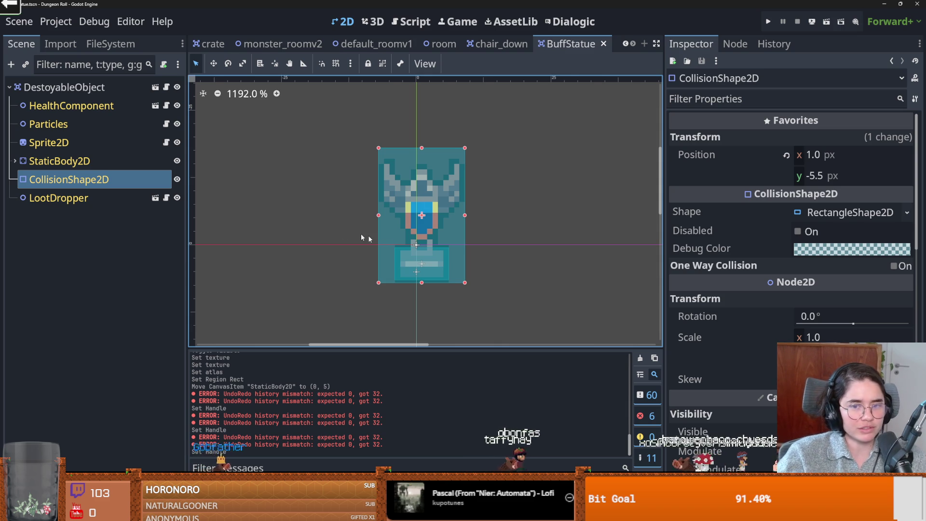
scroll(343, 235, "up", 1)
key("ctrl+s")
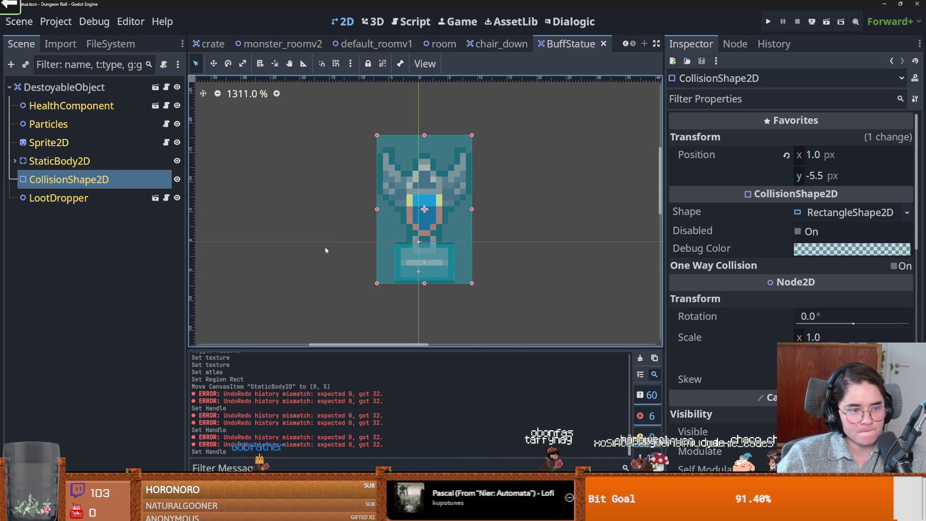
scroll(461, 206, "up", 1)
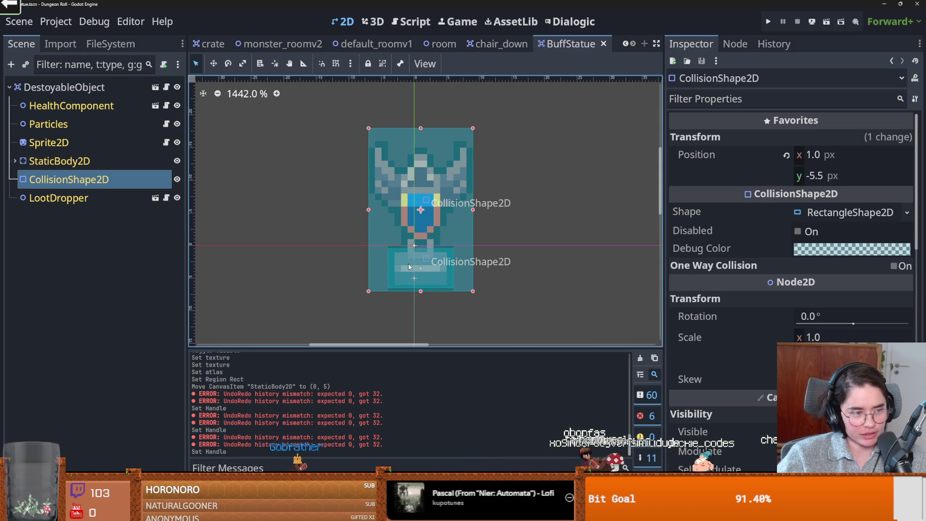
scroll(443, 299, "up", 1)
scroll(438, 305, "down", 1)
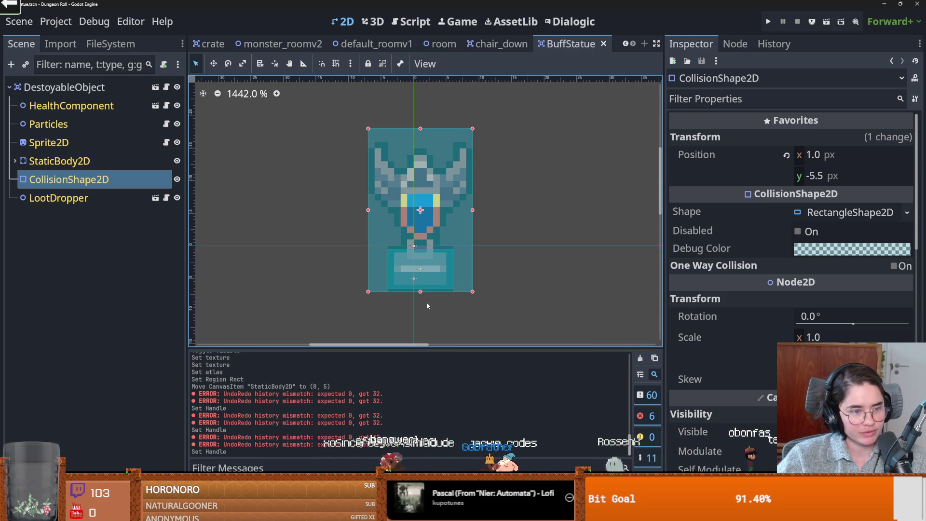
scroll(426, 293, "up", 1)
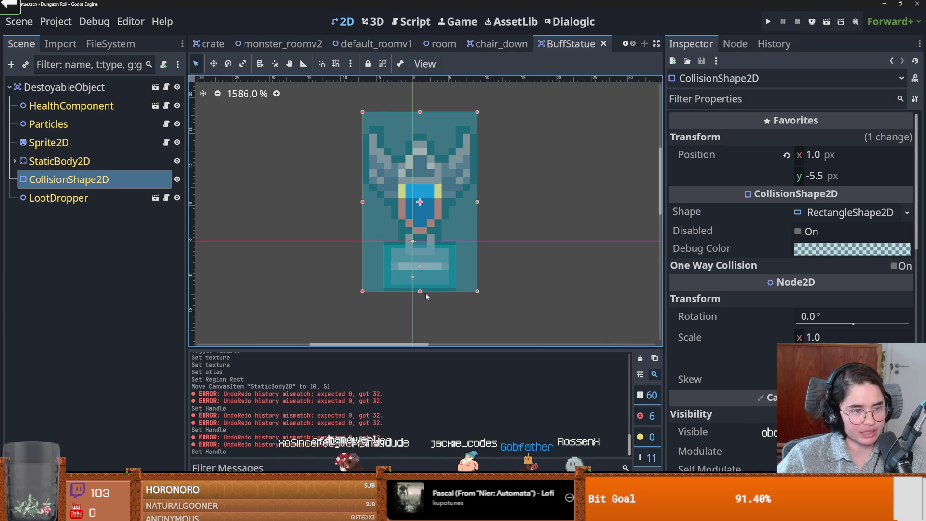
scroll(426, 295, "down", 1)
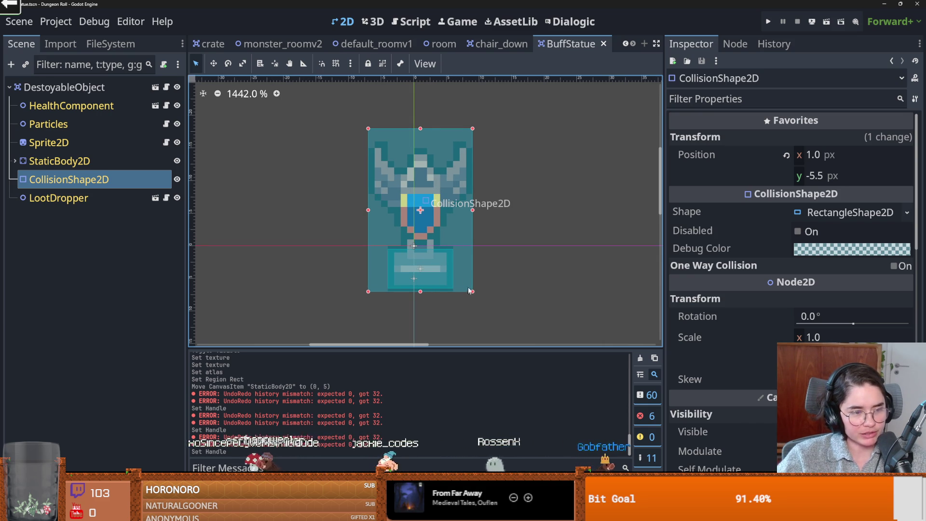
scroll(490, 241, "down", 1)
scroll(466, 264, "up", 1)
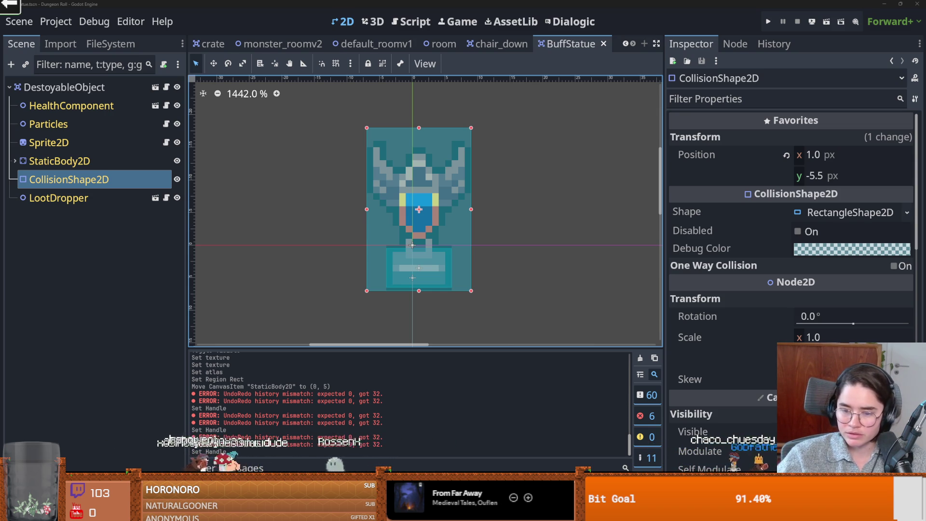
- In GitHub Desktop, fetch the latest commits from origin
key("alt+Tab")
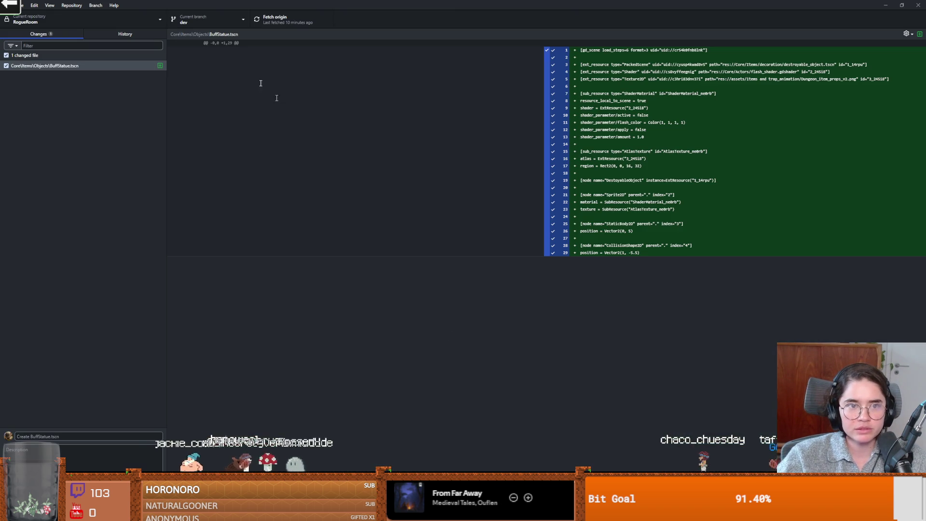
left_click(214, 22)
left_click(287, 19)
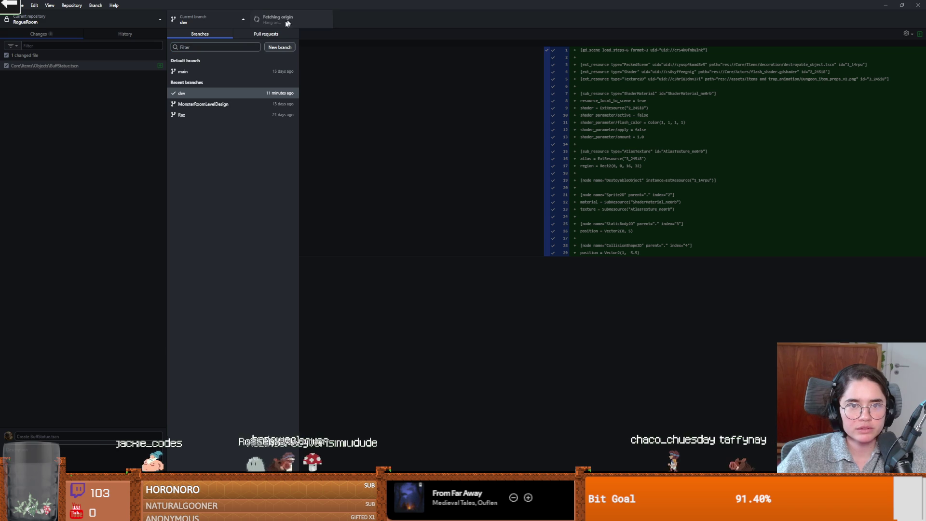
- Take a screenshot of the branch list with the Snipping Tool
key("super")
type("snip")
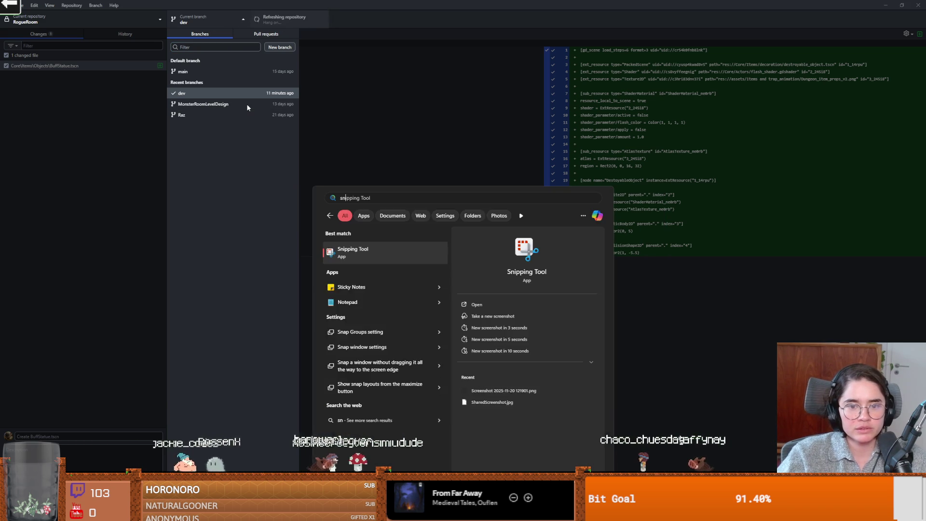
key("Return")
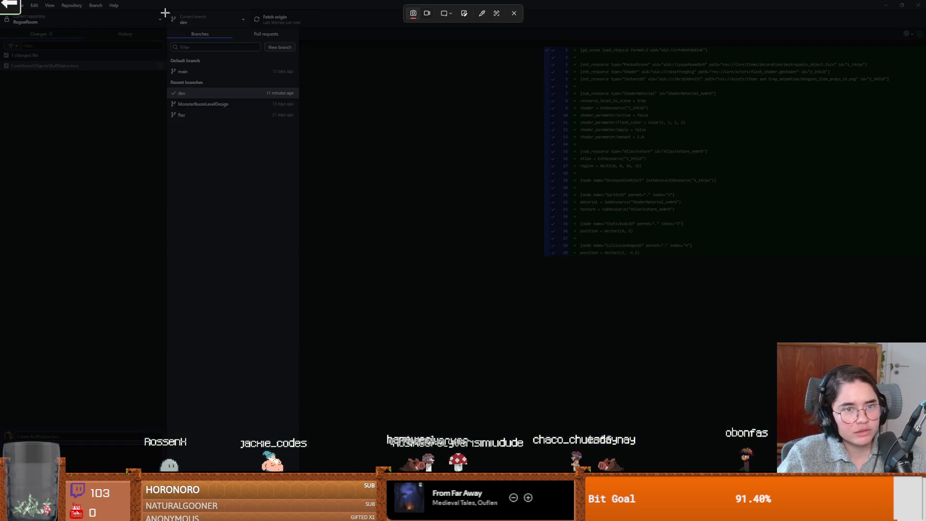
mouse_move(162, 5)
left_mouse_down()
mouse_move(306, 159)
mouse_move(291, 136)
left_mouse_up()
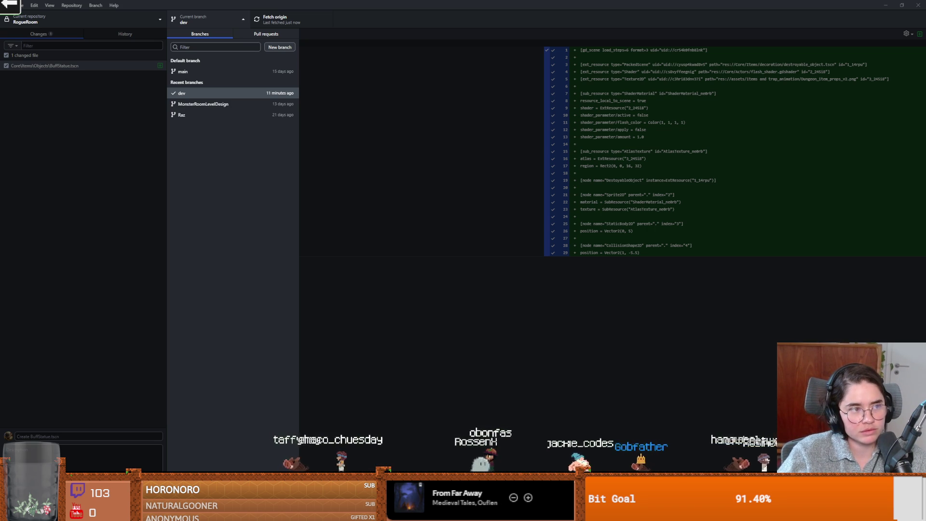
- Close the branch list, select the changed BuffStatue.tscn, and return to Godot
left_click(351, 348)
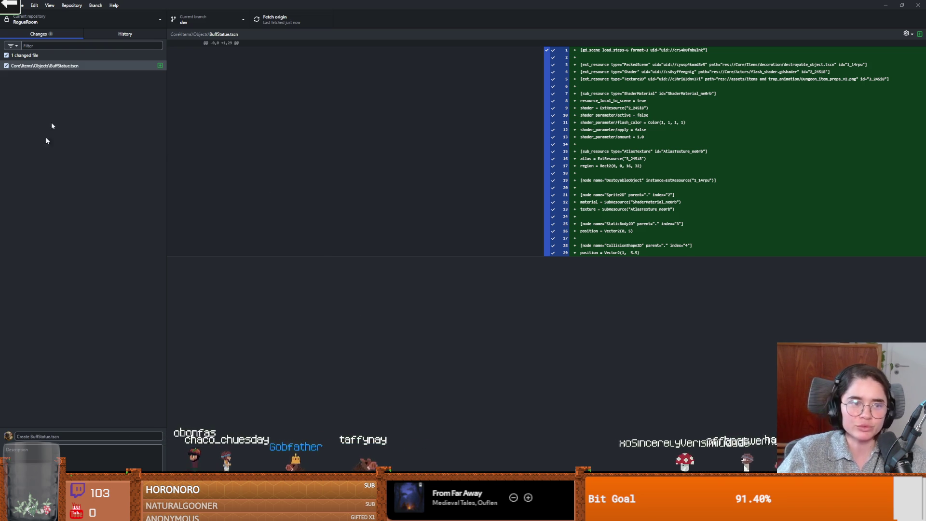
left_click(76, 68)
key("alt+Tab")
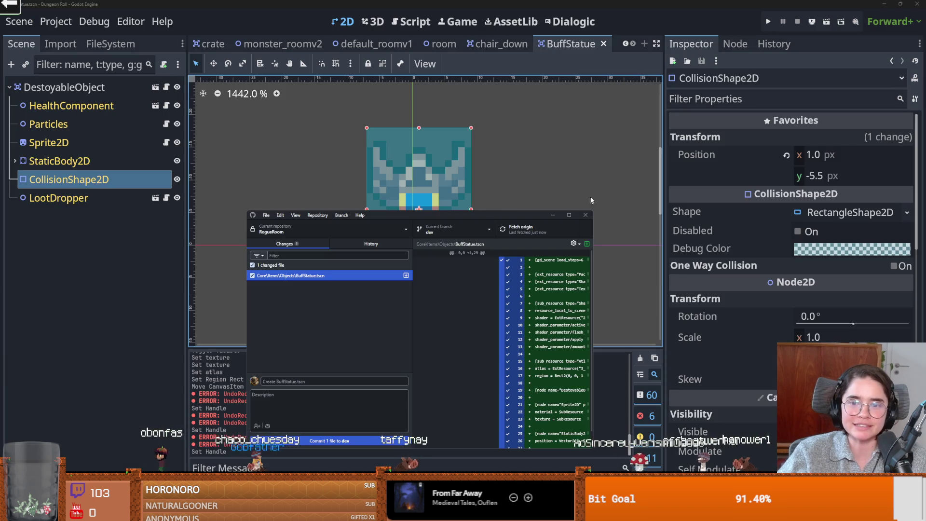
- Save the scene and rename the root node to StatueBuff
key("ctrl+s")
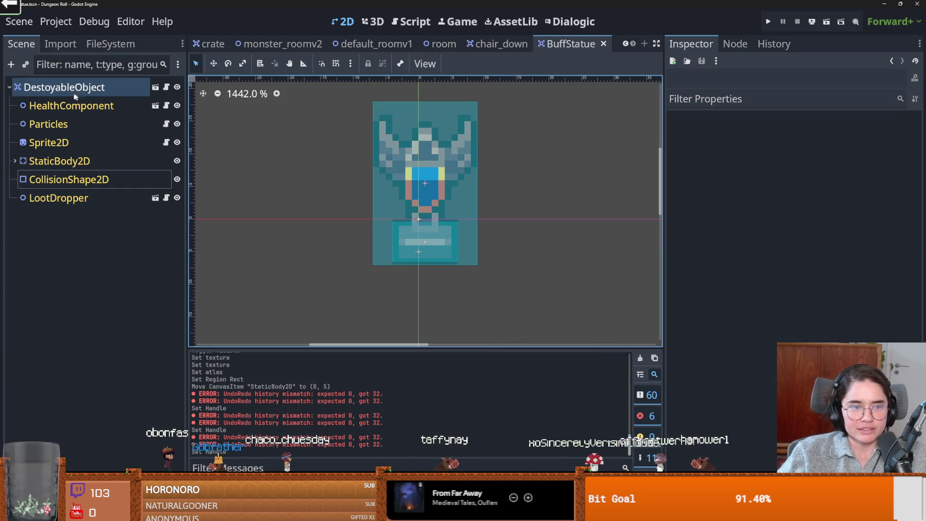
left_click(118, 181)
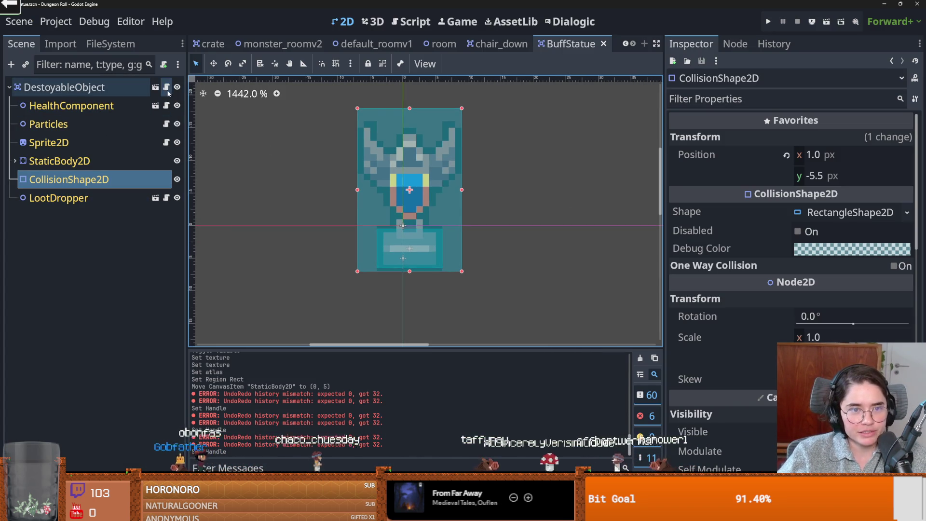
left_click(166, 88)
key("ctrl+s")
left_click(89, 87)
double_click(89, 88)
type("StatueBuff")
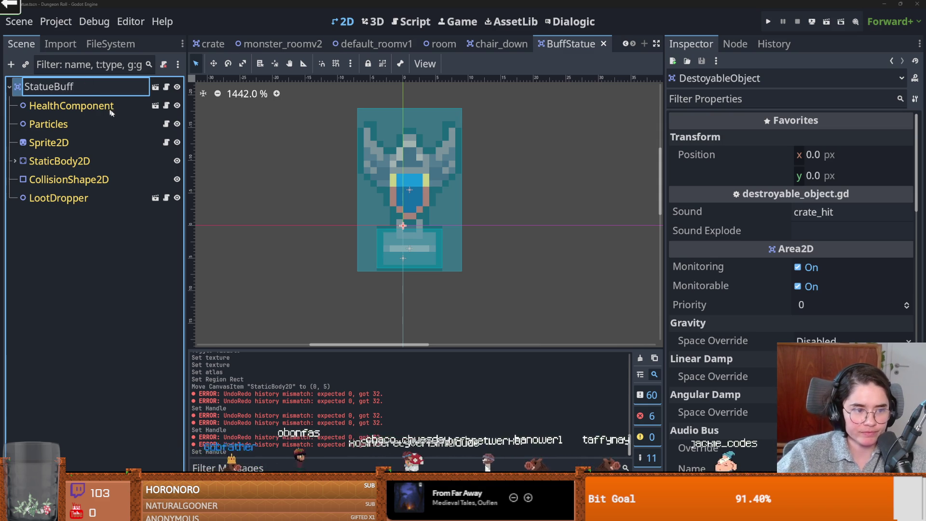
key("Return")
- Add an Area2D child node under StatueBuff
left_click(123, 264)
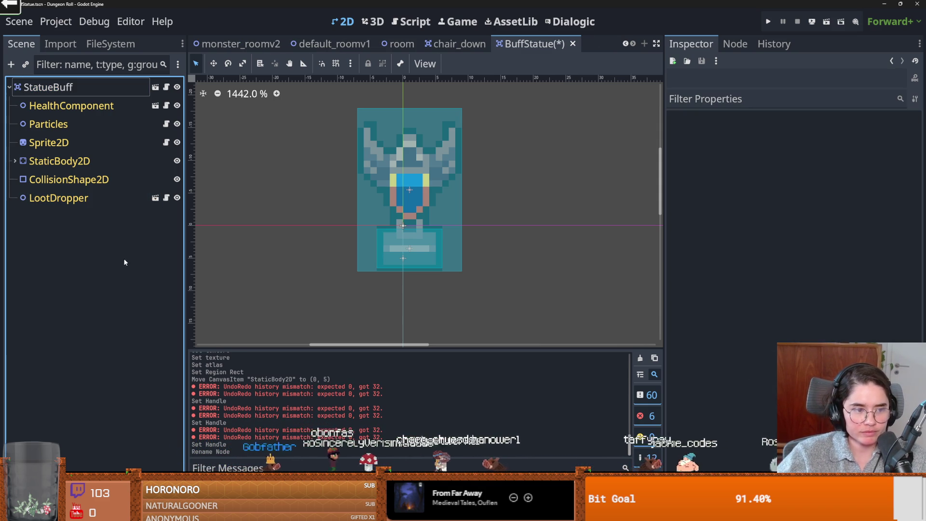
left_click(46, 89)
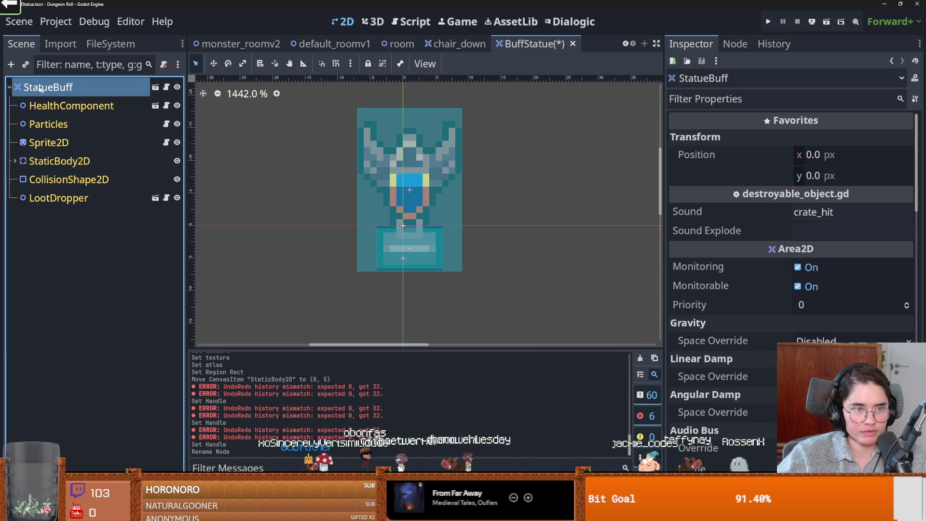
left_click(11, 67)
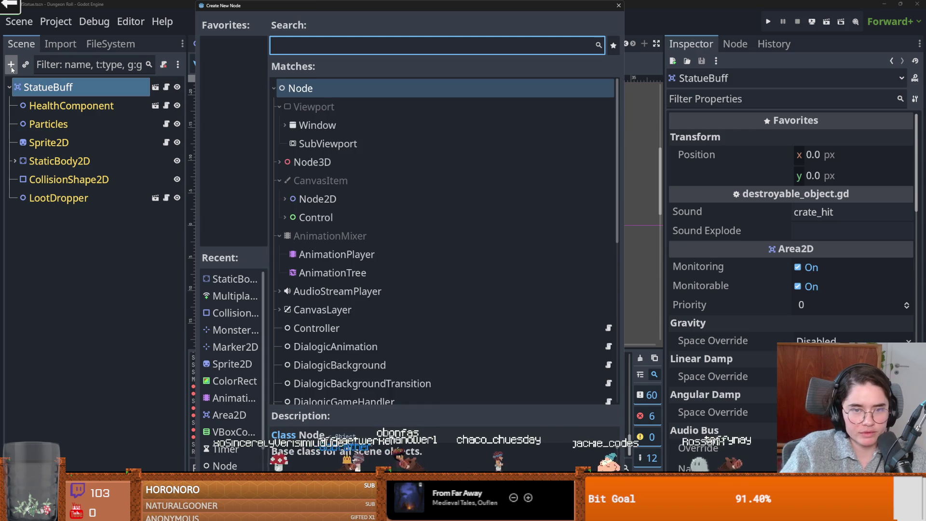
type("area")
key("Return")
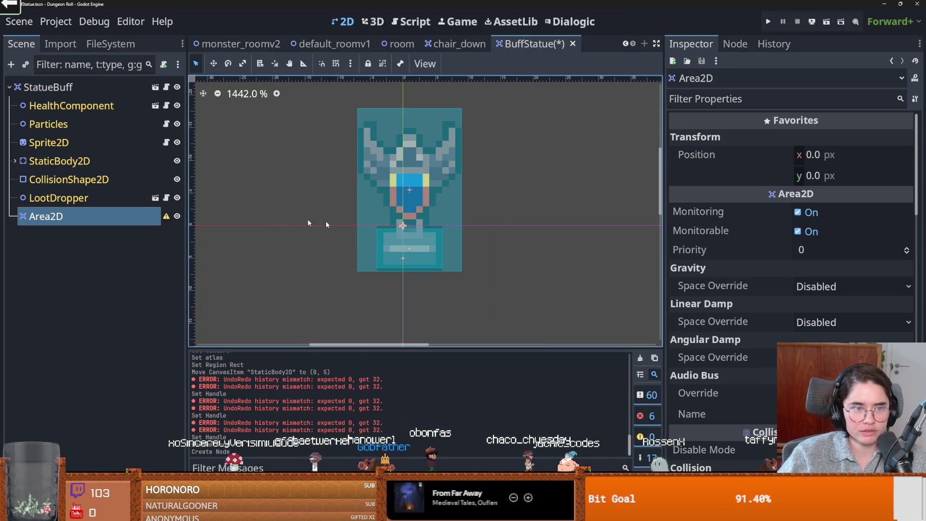
- Add a CollisionShape2D child under the Area2D
scroll(375, 235, "down", 4)
right_click(139, 218)
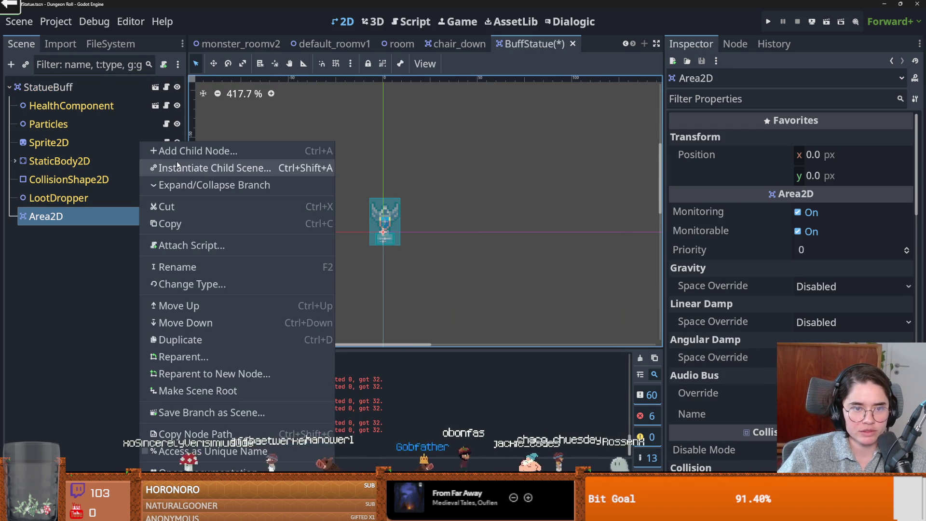
left_click(176, 153)
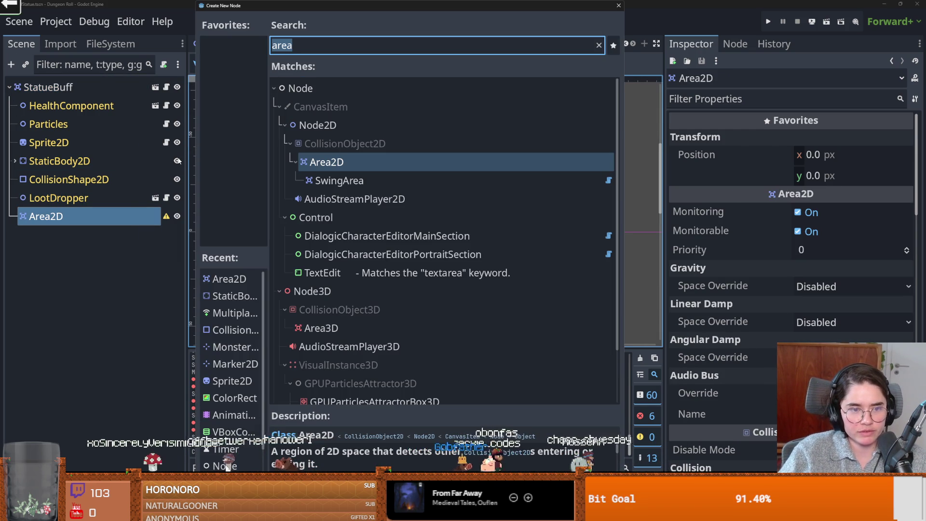
type("coll")
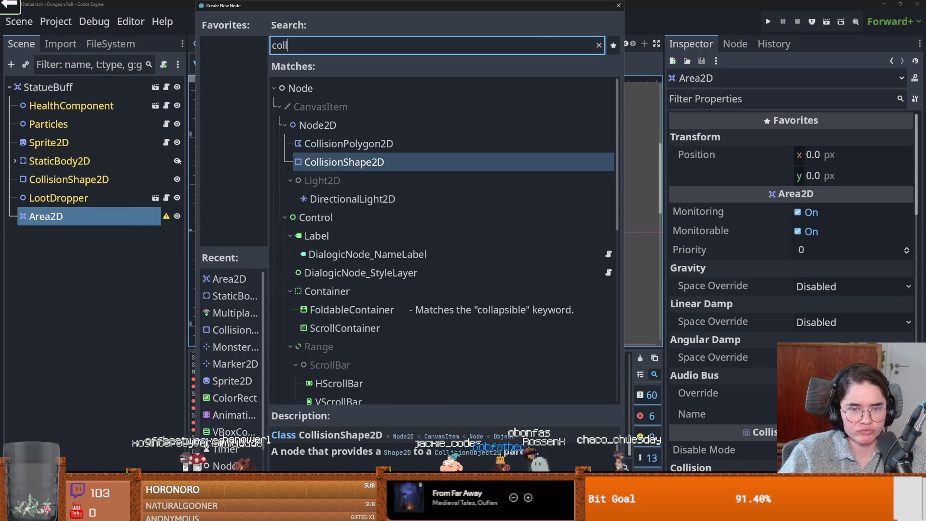
key("Return")
- Give the collision shape a large CircleShape2D around the statue and save
scroll(315, 266, "down", 1)
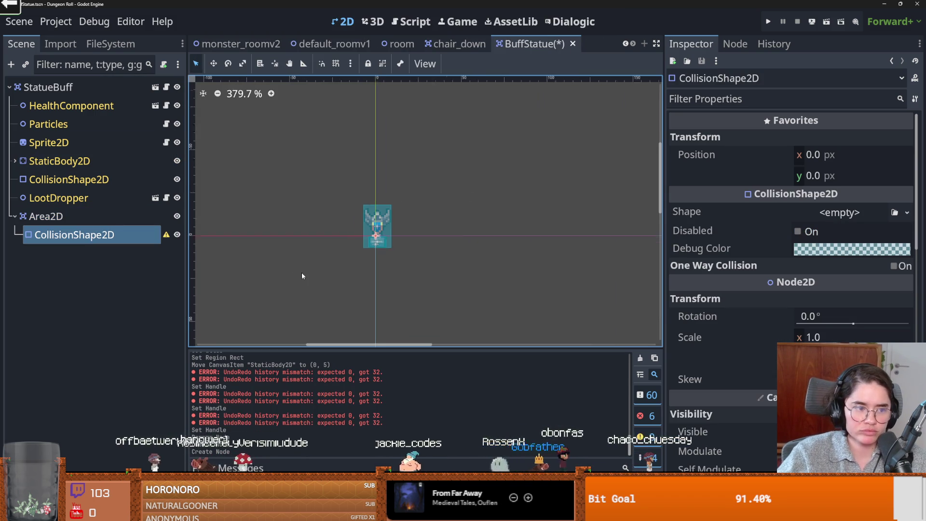
scroll(315, 266, "down", 1)
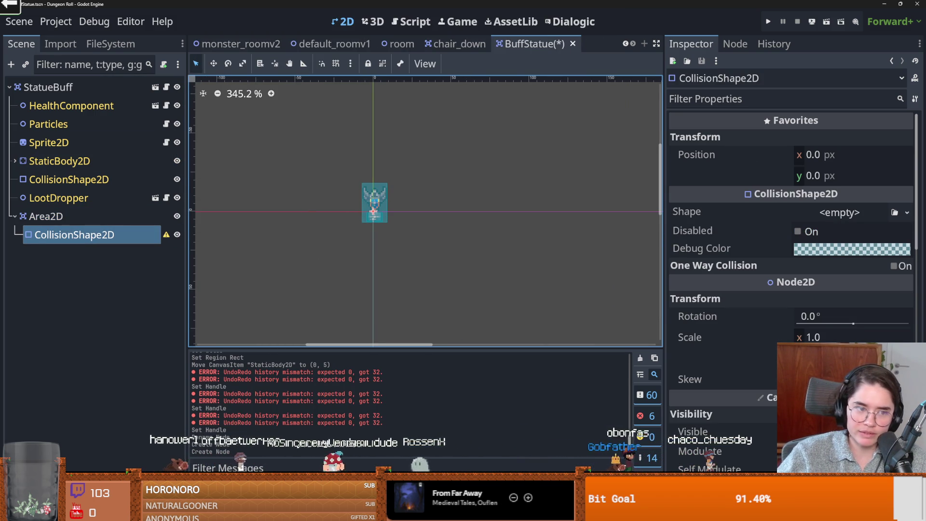
left_click(907, 212)
left_click(788, 295)
left_click_drag(391, 214, 535, 212)
scroll(454, 225, "down", 9)
key("ctrl+s")
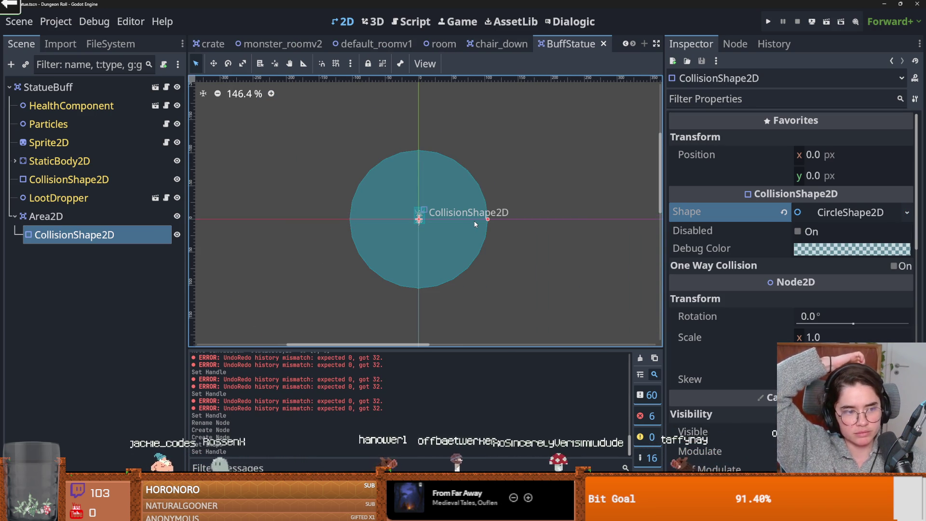
scroll(475, 223, "down", 4)
scroll(471, 232, "up", 2)
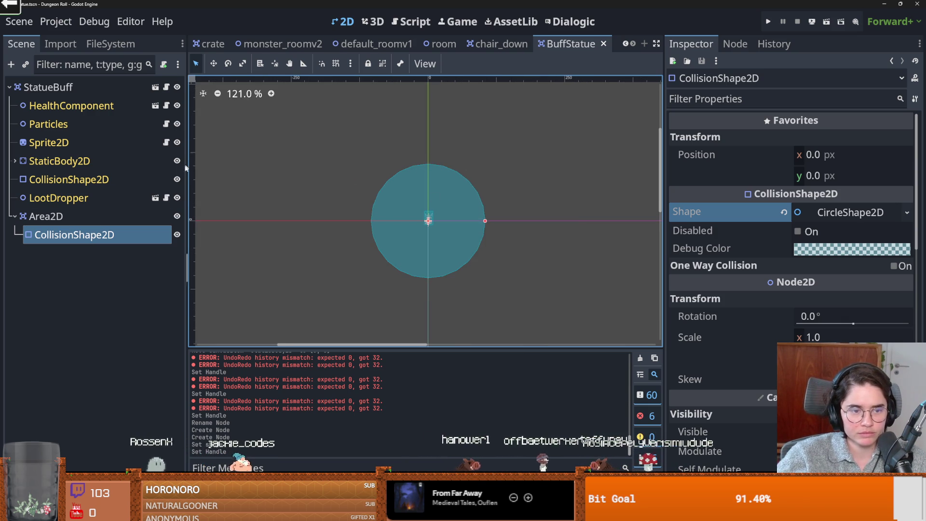
left_click(110, 216)
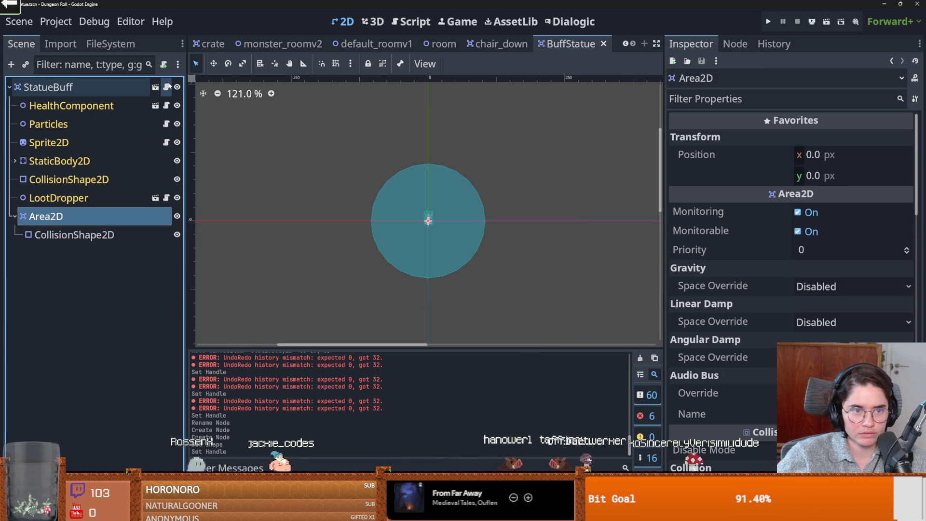
- Rename the Area2D node to BuffArea
left_click(166, 87)
left_click(48, 216)
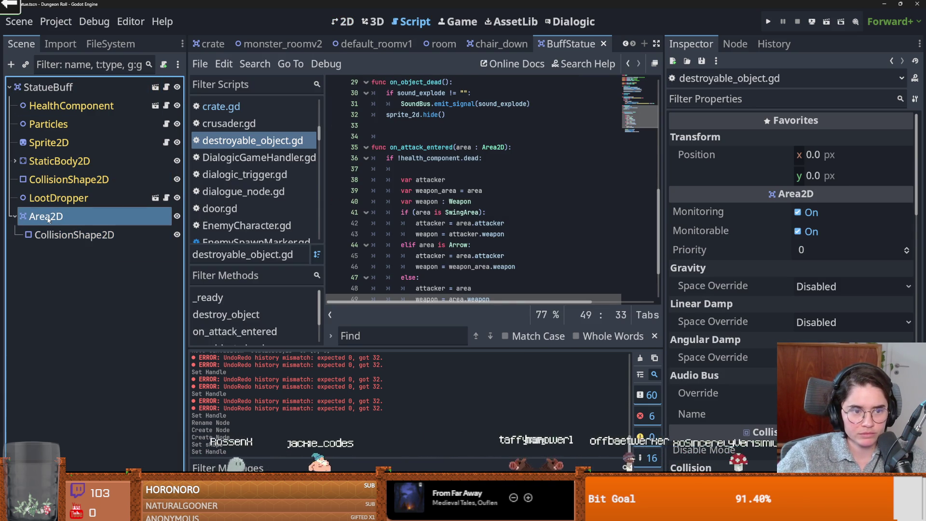
type("BufAre")
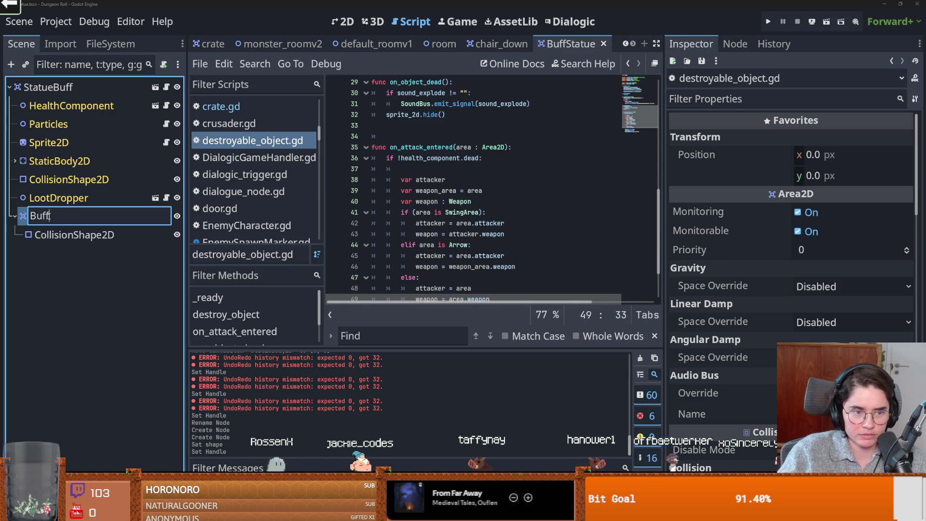
type("a")
key("Return")
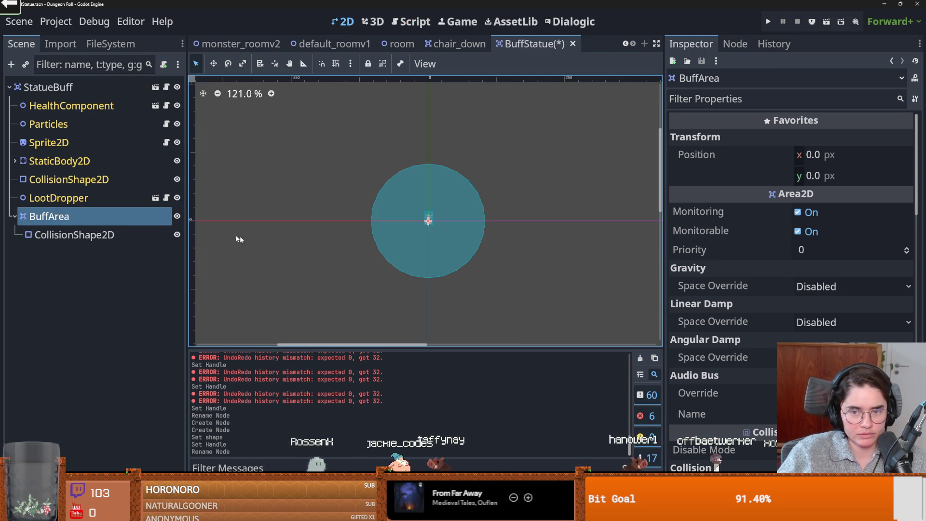
- Switch BuffArea's collision mask from layer 1 to layer 6 and save
scroll(414, 222, "up", 4)
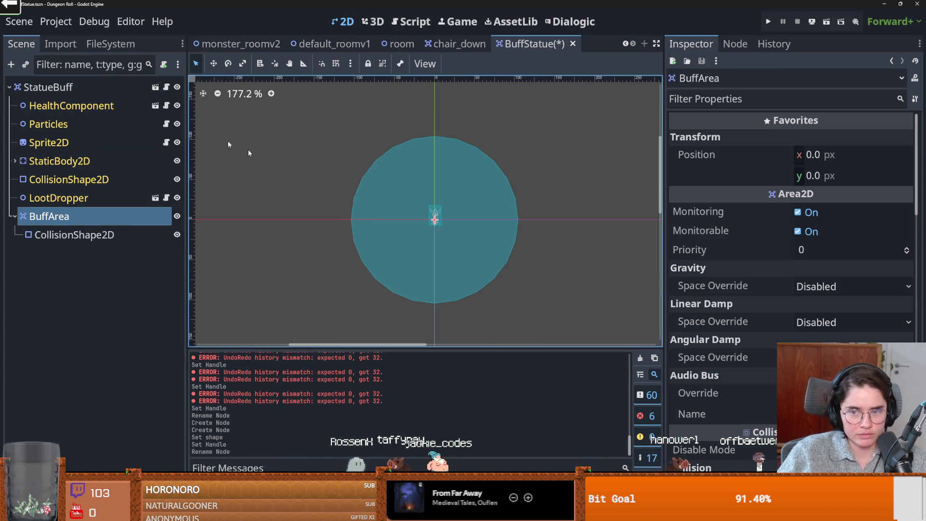
scroll(705, 356, "down", 5)
scroll(705, 356, "down", 3)
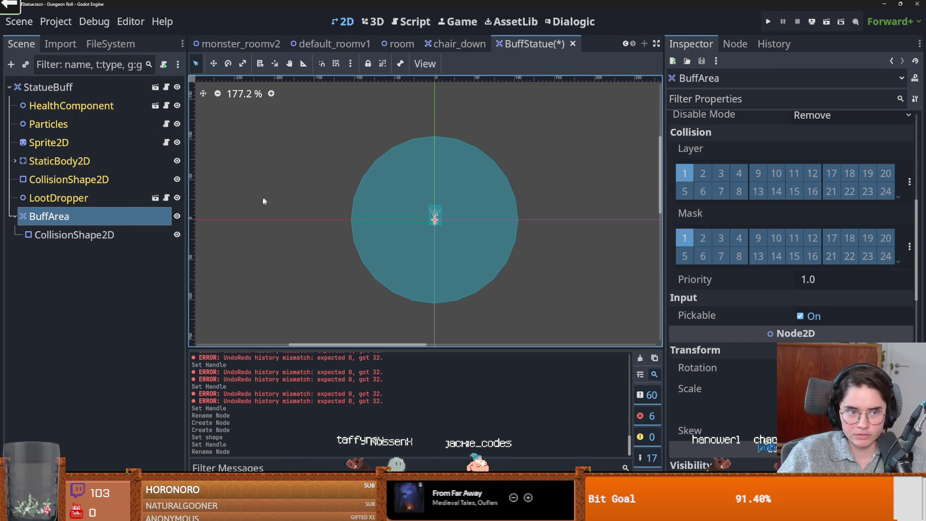
left_click(685, 238)
left_click(910, 247)
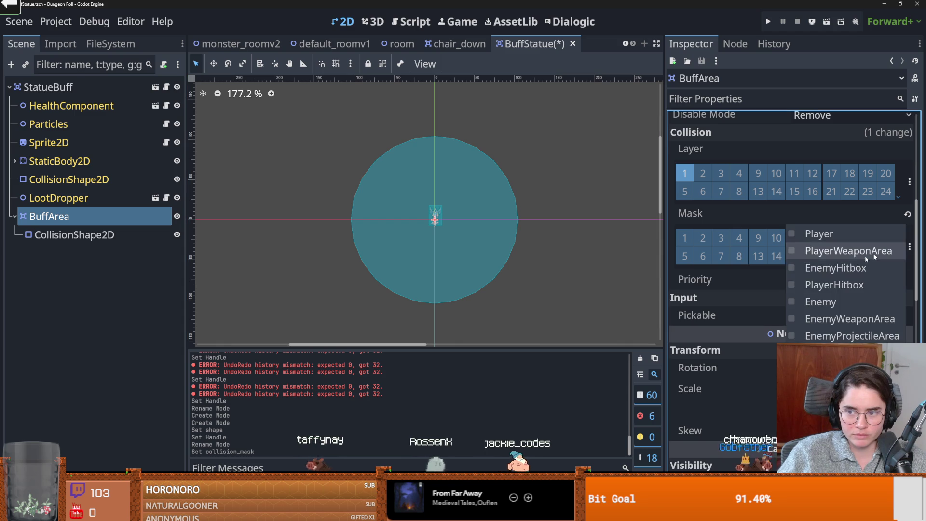
left_click(821, 302)
left_click(462, 260)
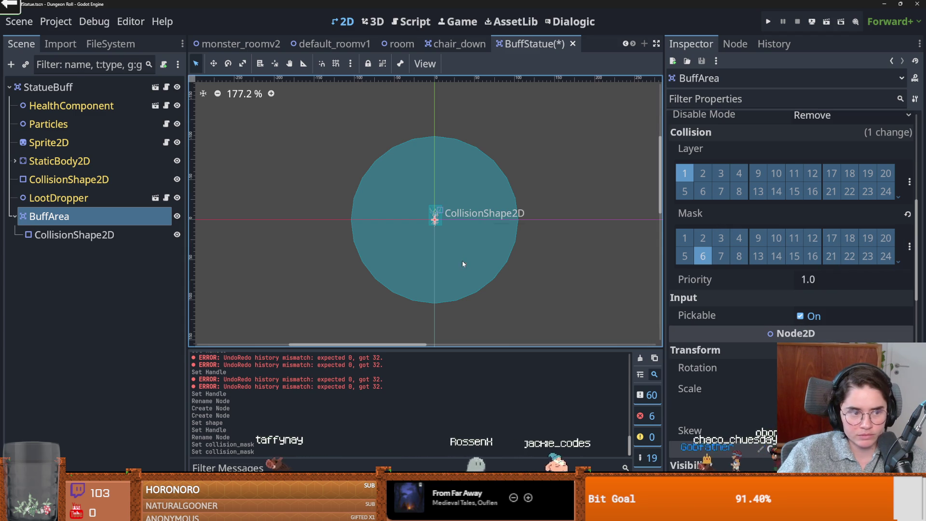
key("ctrl+s")
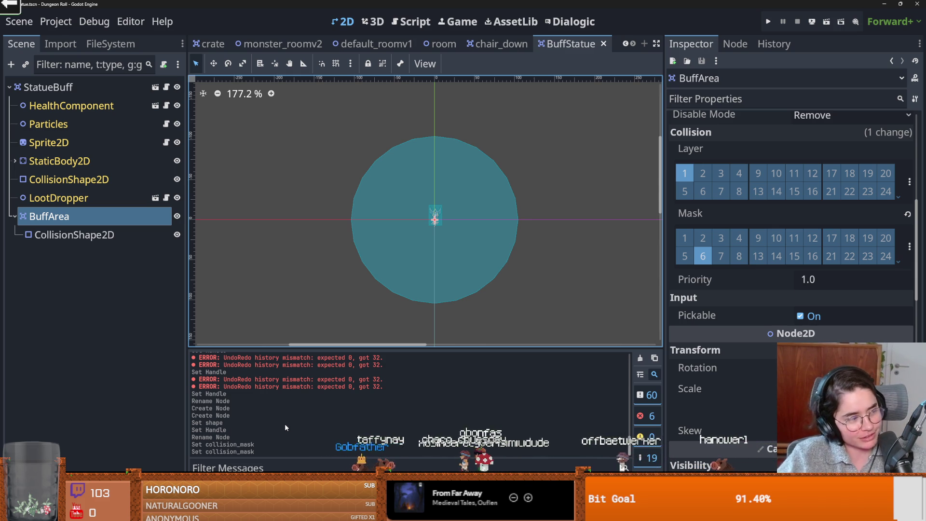
- Save the scene again, check the area's collision shape, and reselect BuffArea
scroll(316, 265, "up", 1)
key("ctrl+s")
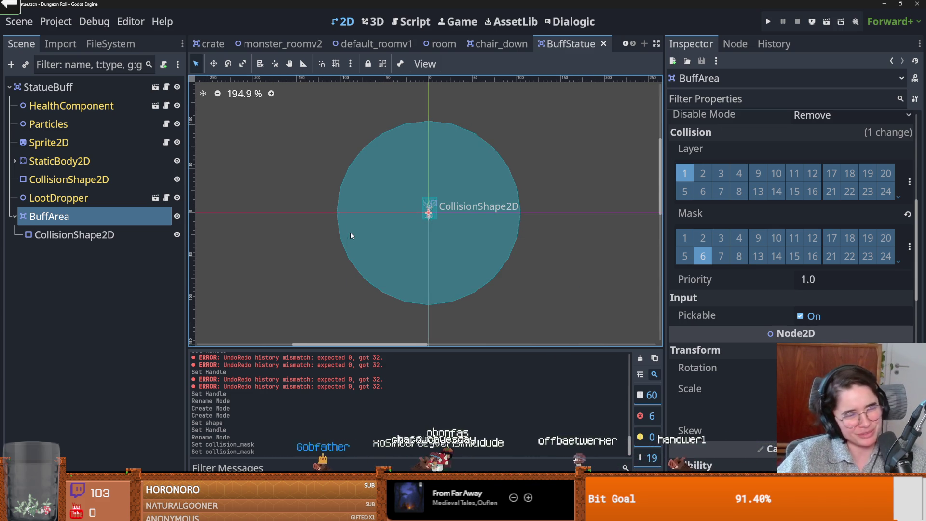
scroll(361, 275, "up", 1)
key("ctrl+s")
left_click(115, 234)
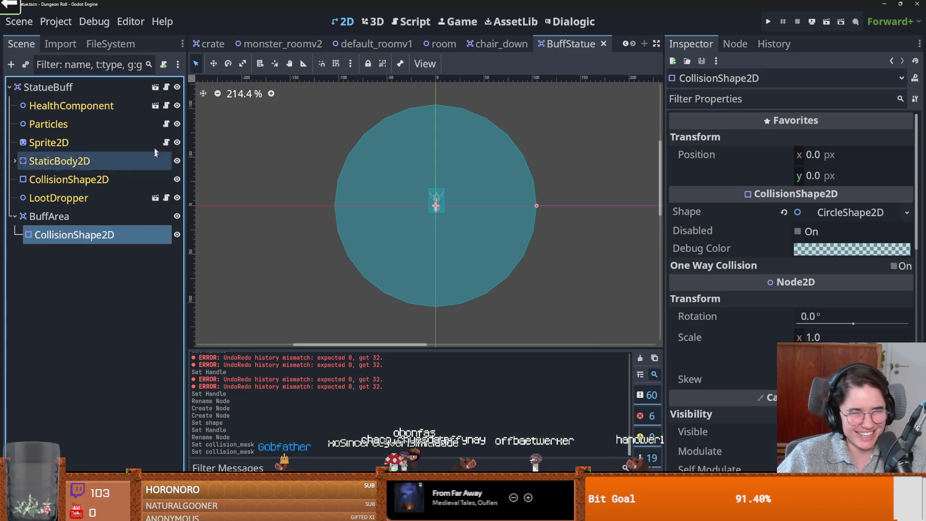
left_click(125, 216)
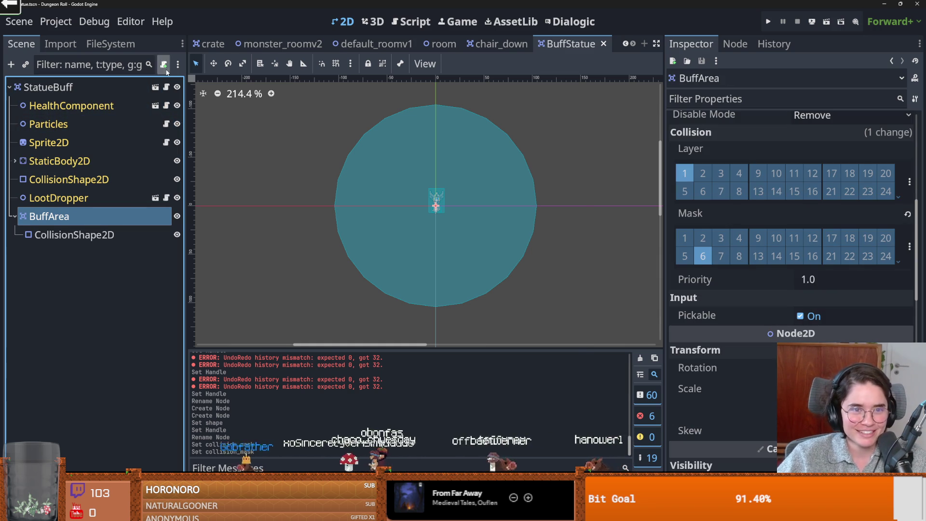
- Create buff_area.gd for BuffArea inside a new buffstatue folder
left_click(163, 65)
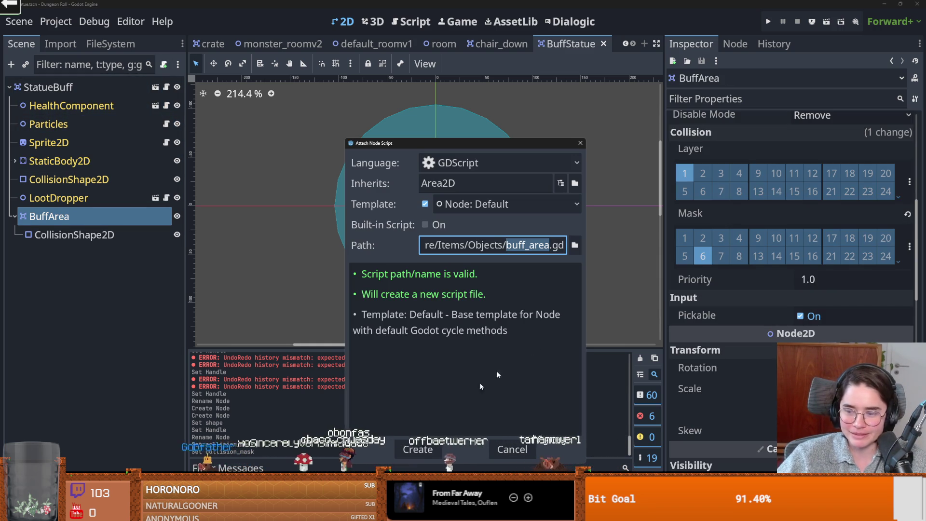
left_click(577, 246)
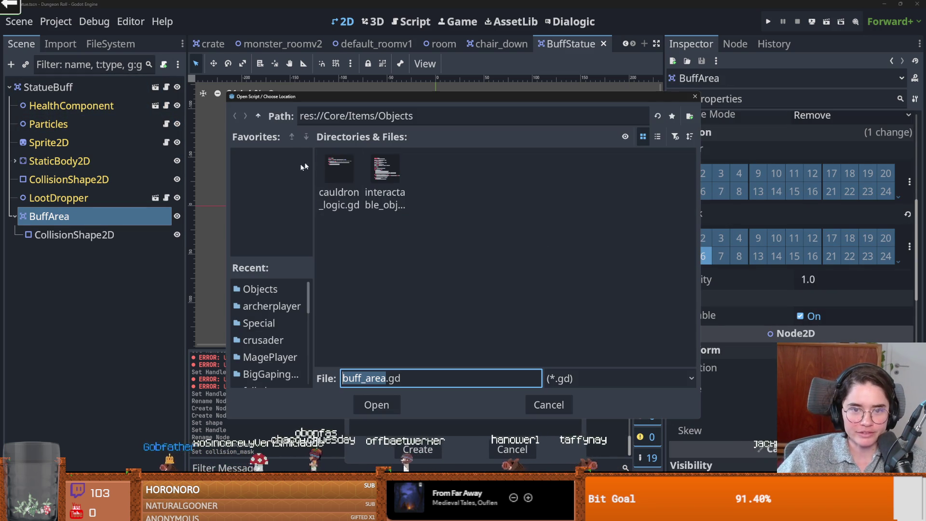
left_click(690, 117)
type("b")
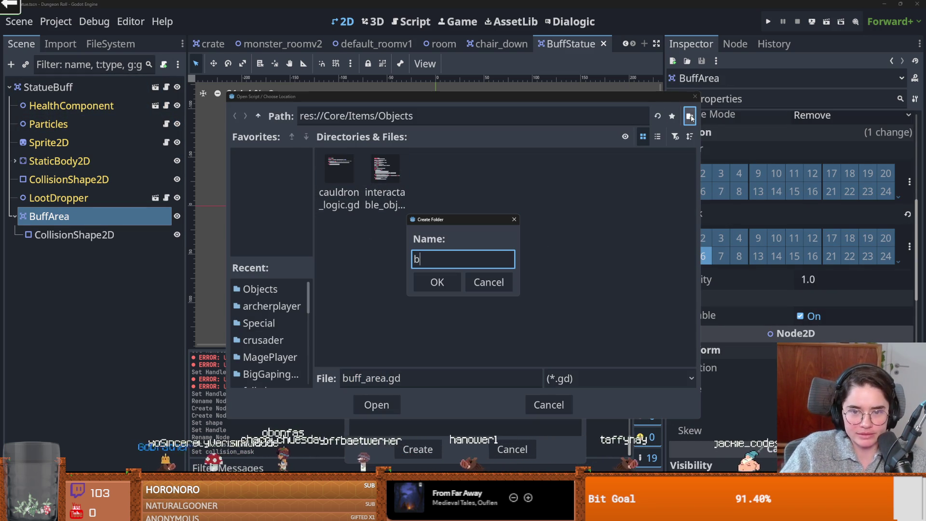
type("uffstatue")
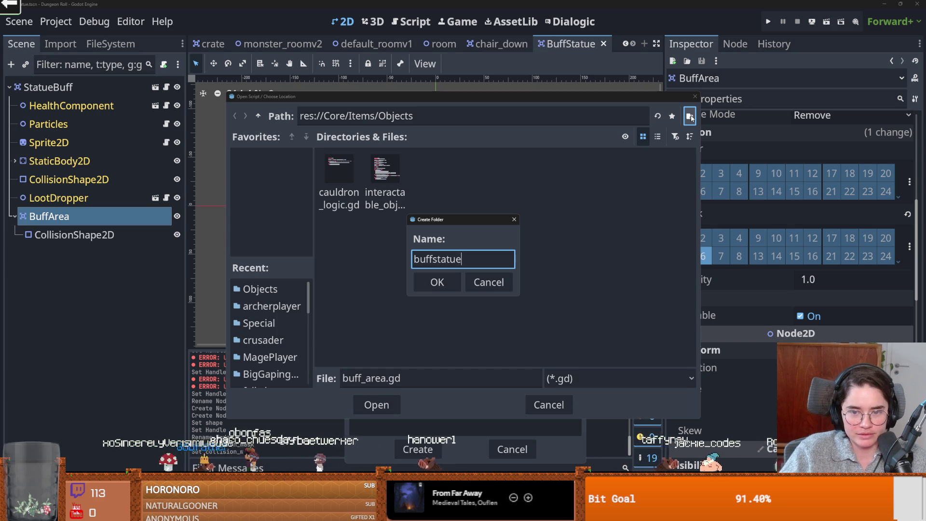
key("Return")
left_click(386, 402)
left_click(416, 448)
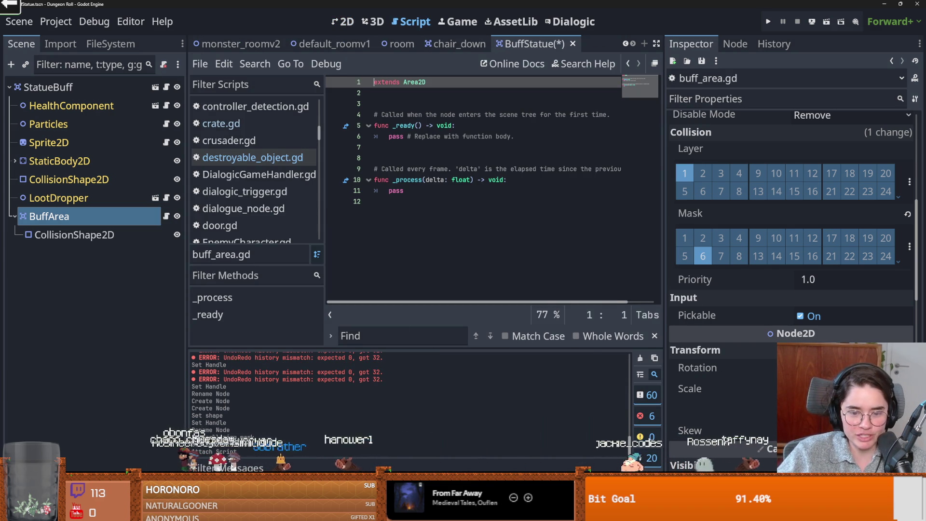
key("alt+Tab")
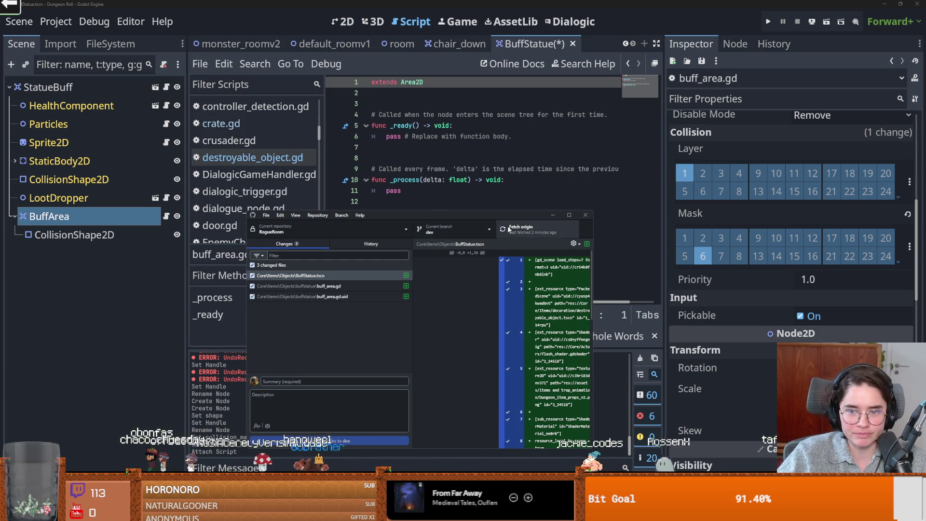
- Commit the three new files to dev with summary "buff statue starting"
left_click(464, 226)
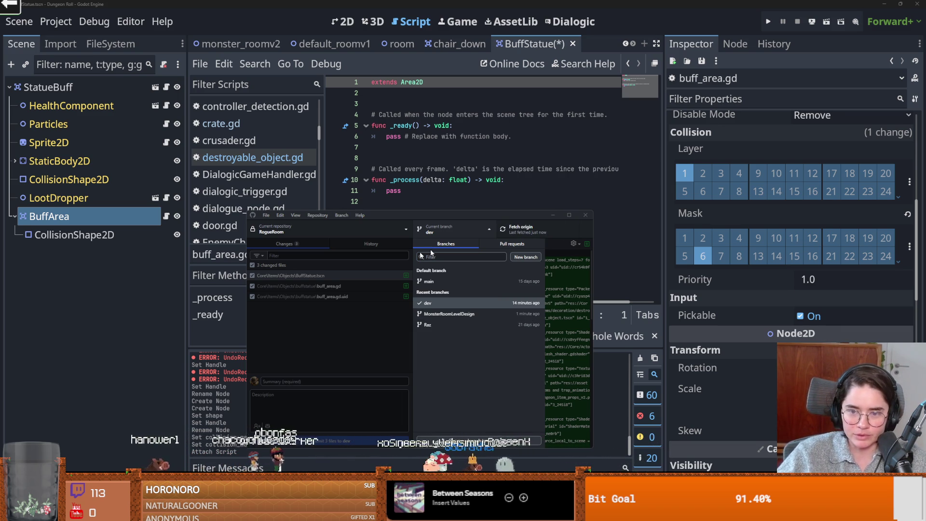
left_click(308, 287)
left_click(308, 286)
left_click(321, 379)
type("buff statu")
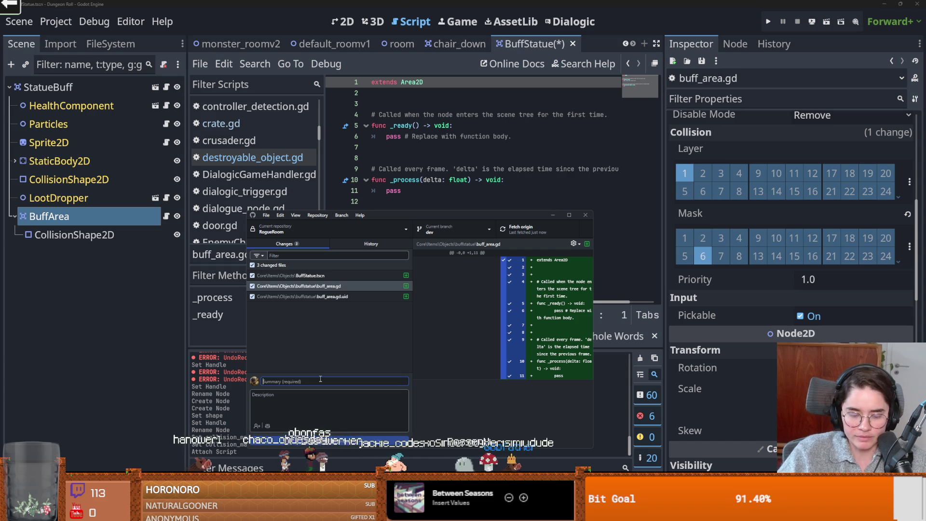
type("e starting")
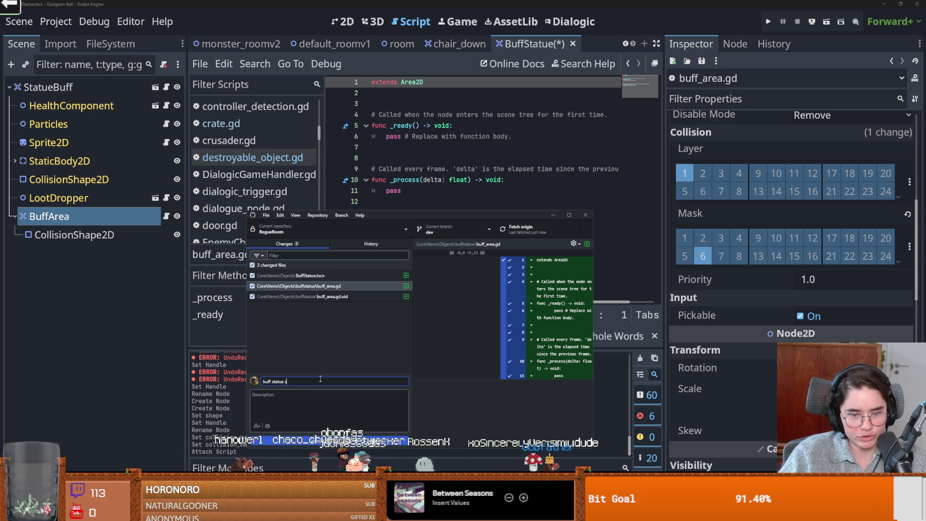
left_click(329, 438)
left_click(524, 229)
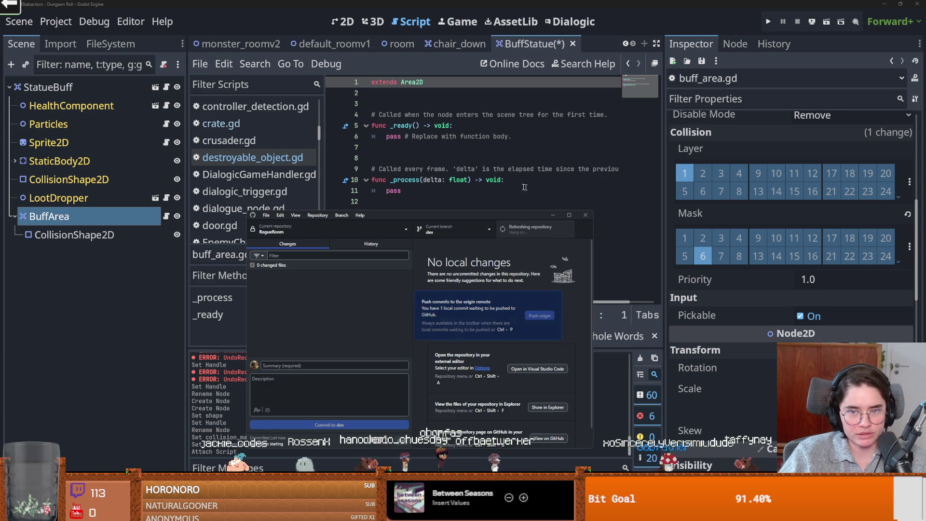
- Back in Godot, resize the editor window and save the BuffStatue scene
left_click(541, 3)
left_click_drag(541, 4, 541, 153)
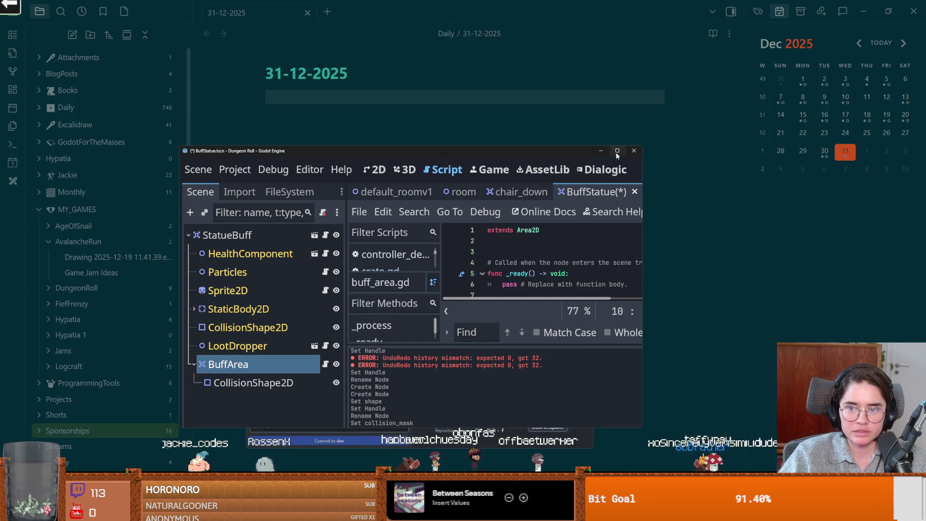
left_click(617, 150)
key("ctrl+s")
double_click(562, 4)
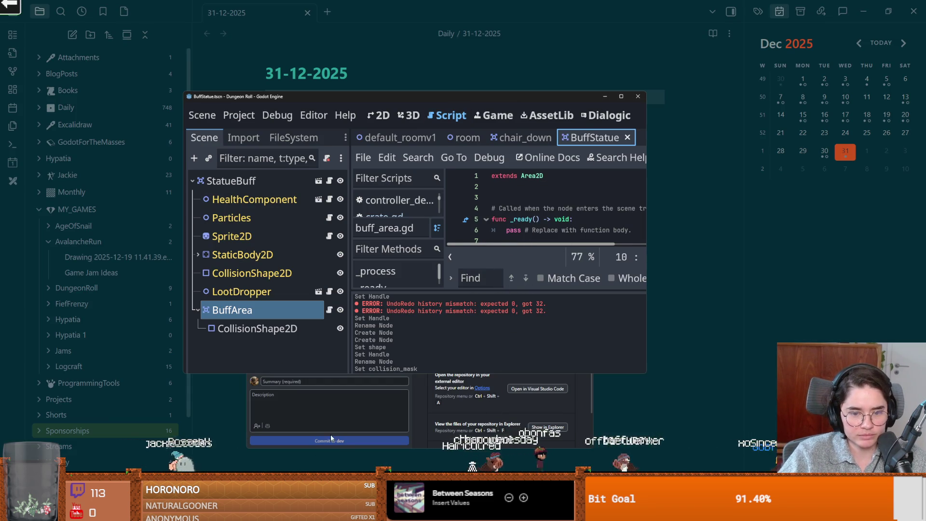
- Commit the new BuffStatue.tscn change with summary "rip"
key("alt+Tab")
left_click(569, 215)
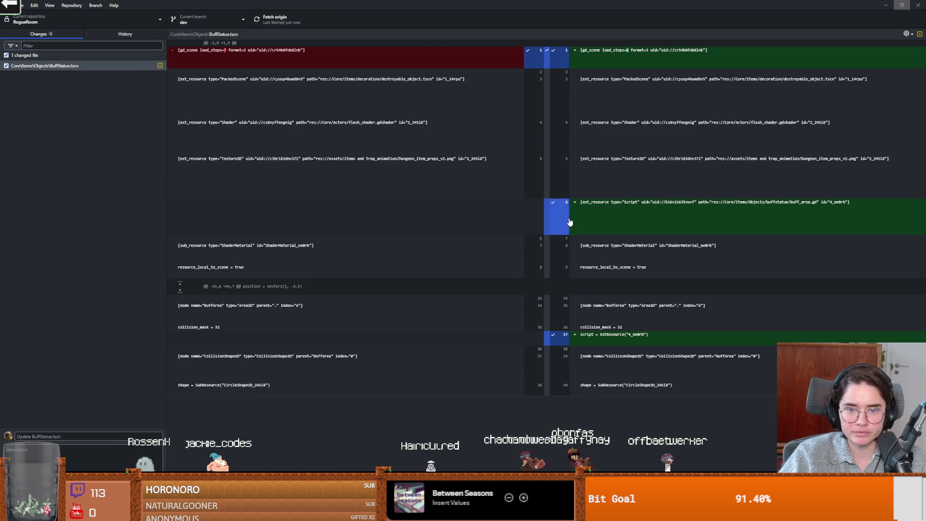
left_click(87, 436)
type("rip")
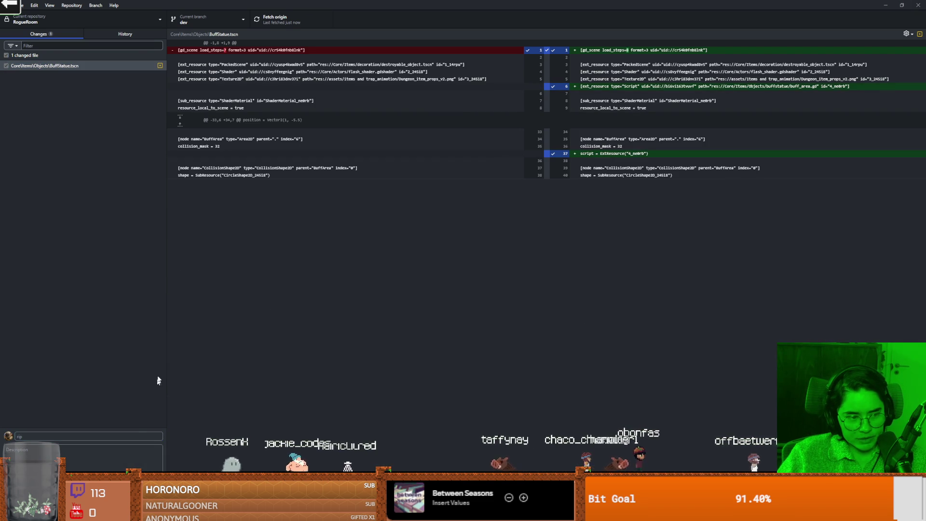
key("ctrl+Return")
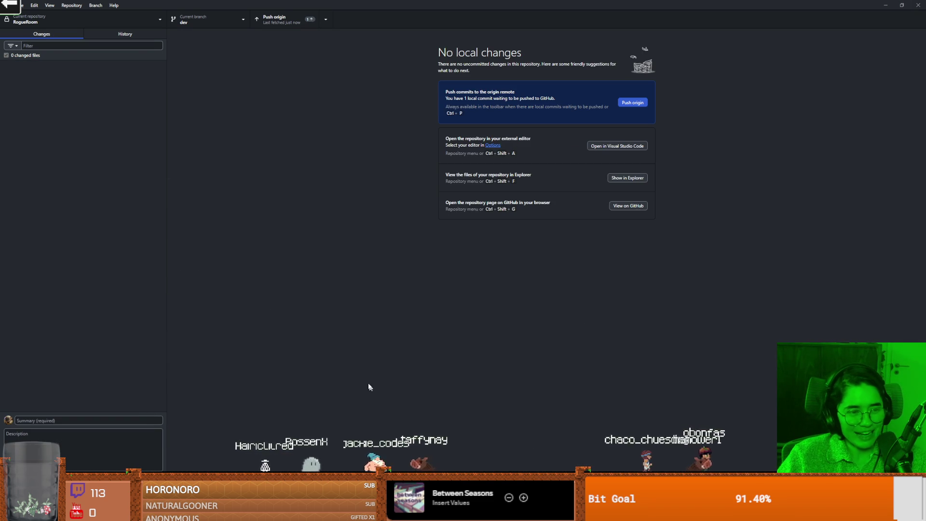
- Push the dev commits to origin, then narrow the sidebar and shrink the window
left_click(303, 21)
left_click(207, 21)
left_click(333, 112)
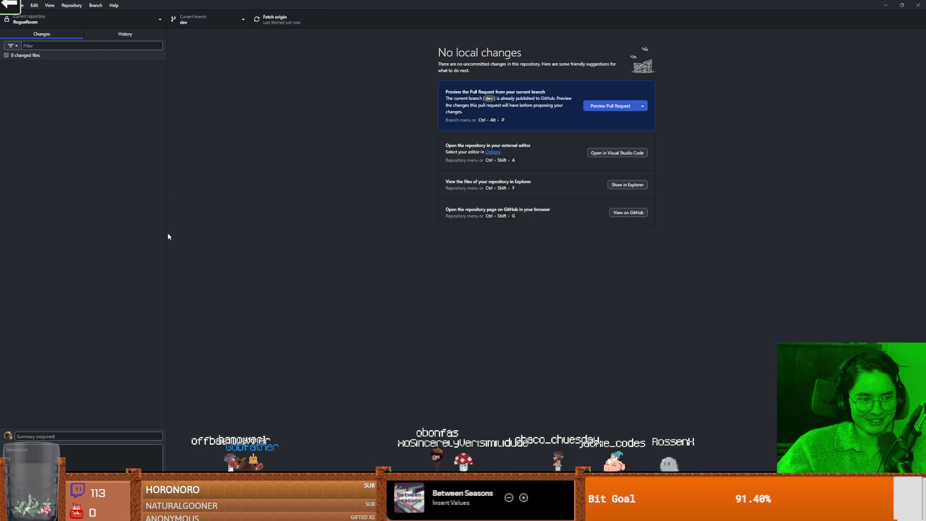
left_click_drag(165, 235, 145, 234)
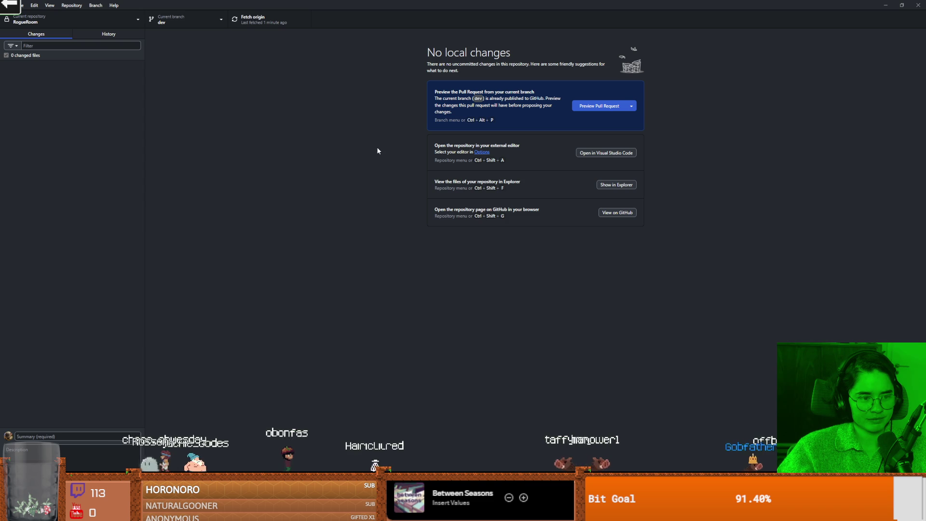
mouse_move(357, 4)
left_mouse_down()
mouse_move(352, 31)
mouse_move(288, 126)
left_mouse_up()
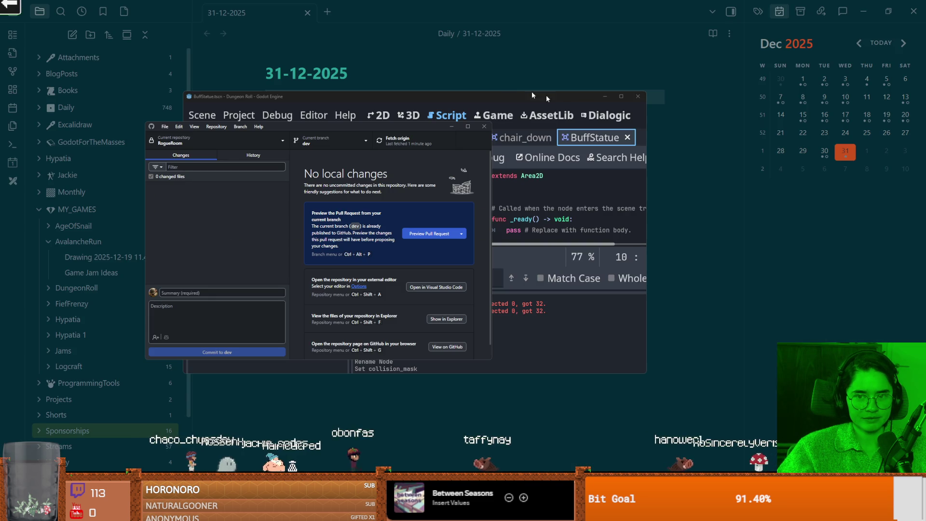
- Move the Godot window aside and bring GitHub Desktop back to full screen
mouse_move(621, 97)
left_click_drag(579, 97, 545, 146)
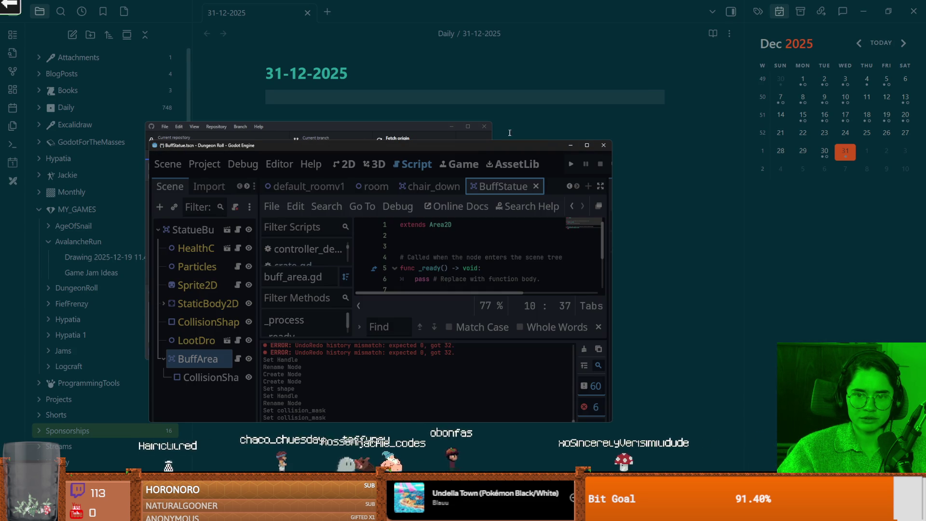
left_click(470, 129)
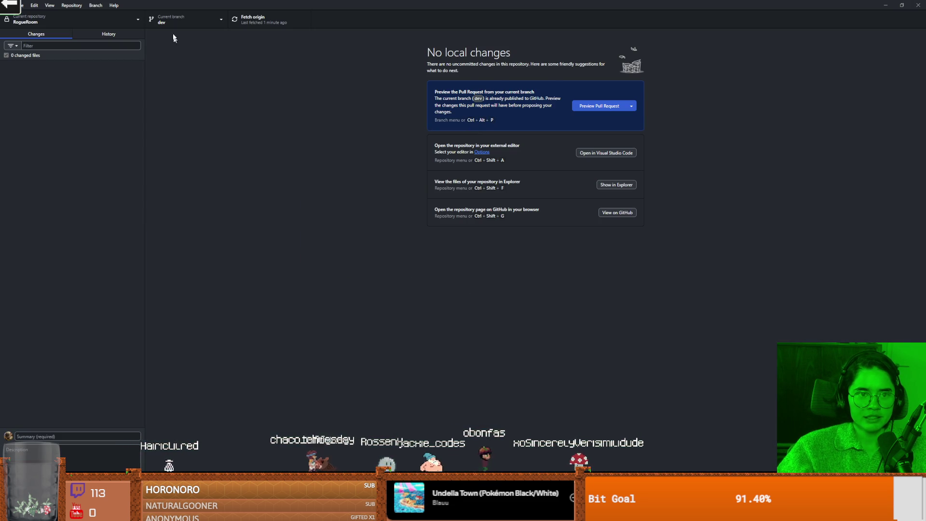
- Merge MonsterRoomLevelDesign into dev and open the conflicted monster_roomv2.tscn in Visual Studio Code
left_click(179, 20)
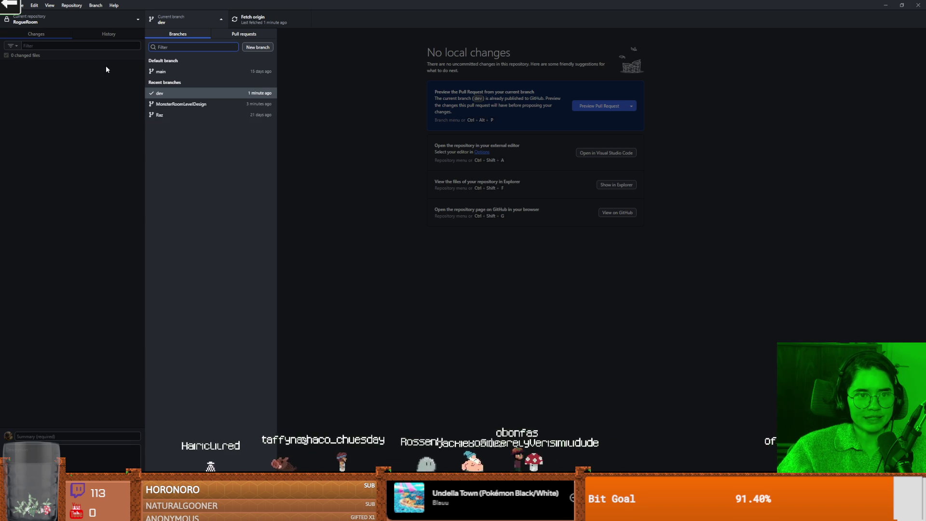
left_click(95, 6)
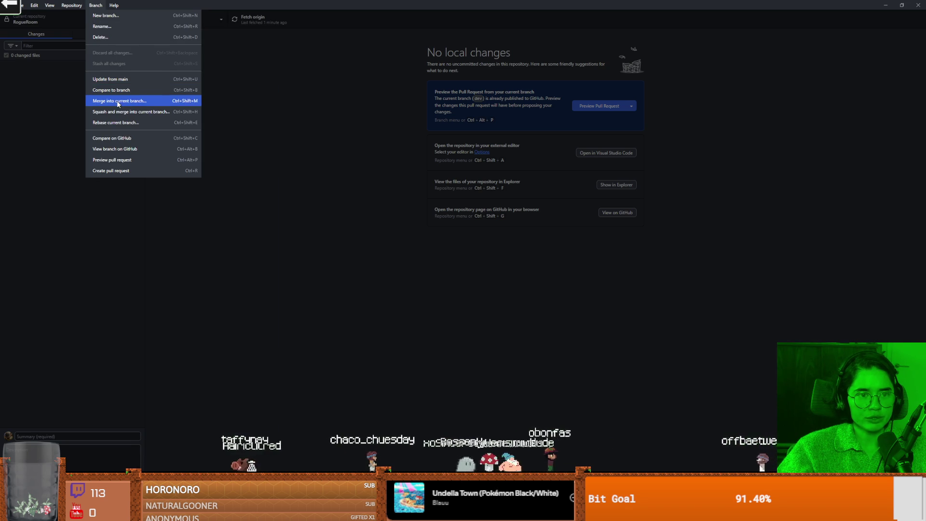
left_click(118, 101)
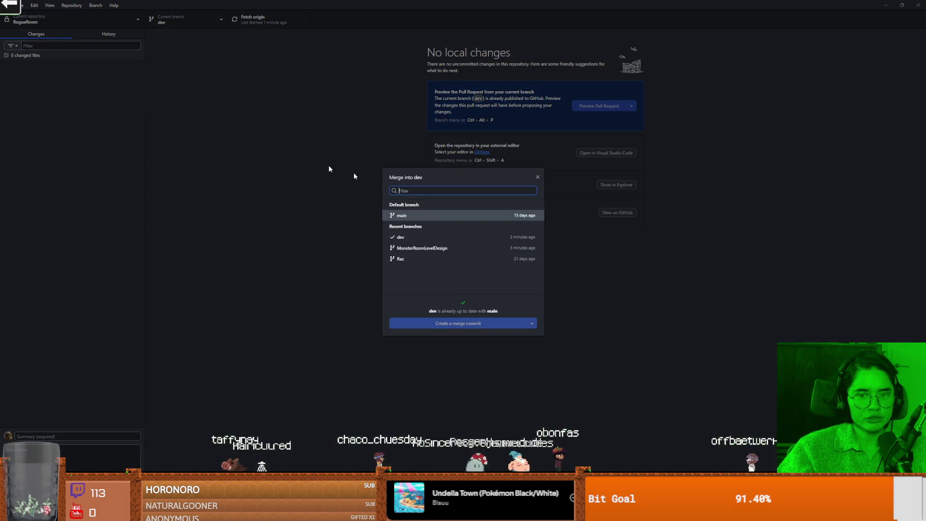
left_click(416, 248)
left_click(476, 324)
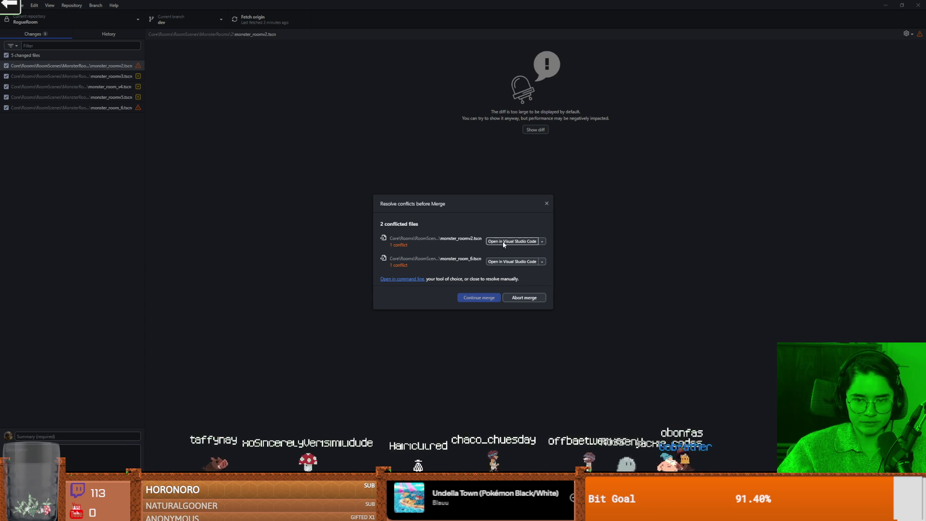
left_click(503, 241)
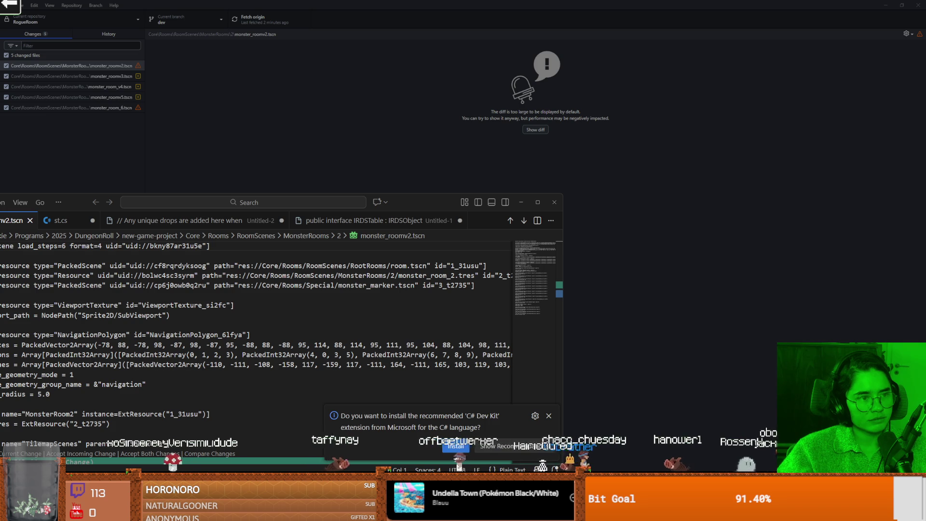
- Accept the incoming MonsterRoomLevelDesign DungeonFloorLayer tile data in monster_roomv2.tscn's conflict block
double_click(222, 207)
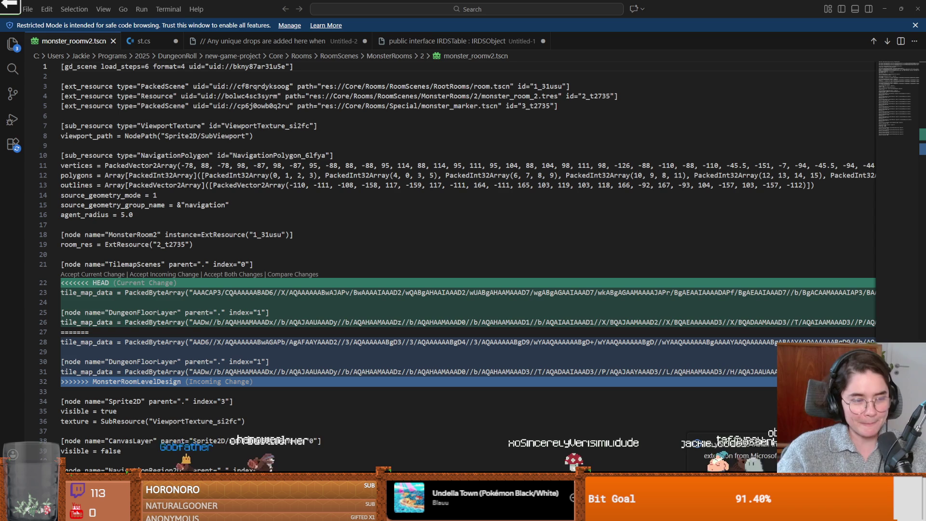
left_click(312, 244)
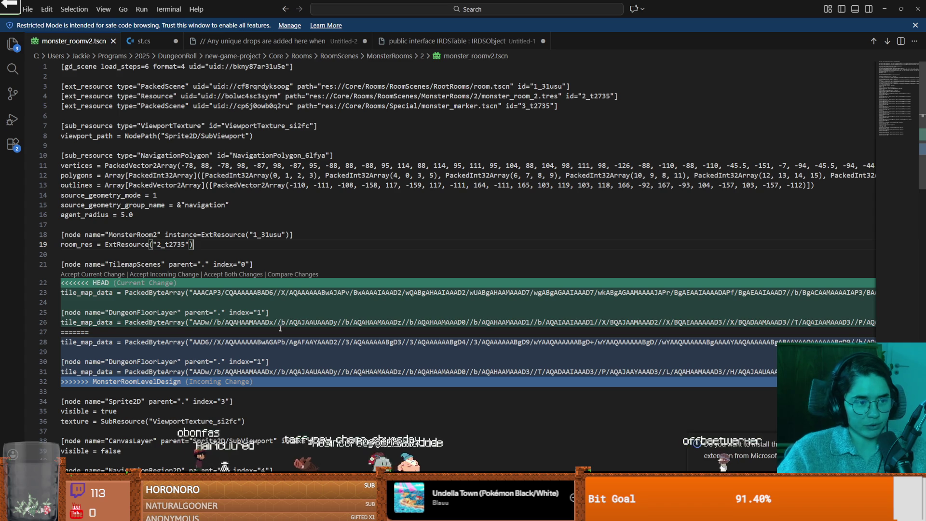
scroll(183, 274, "down", 2)
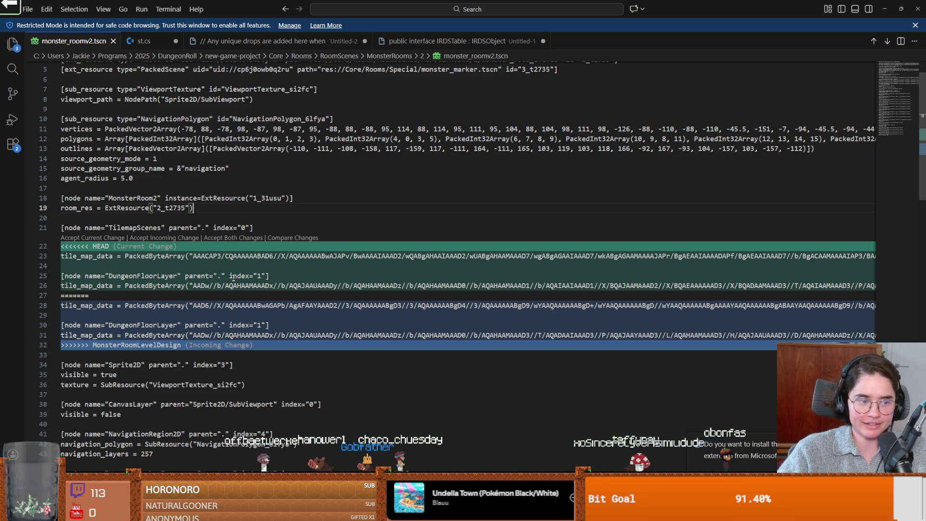
scroll(262, 417, "up", 2)
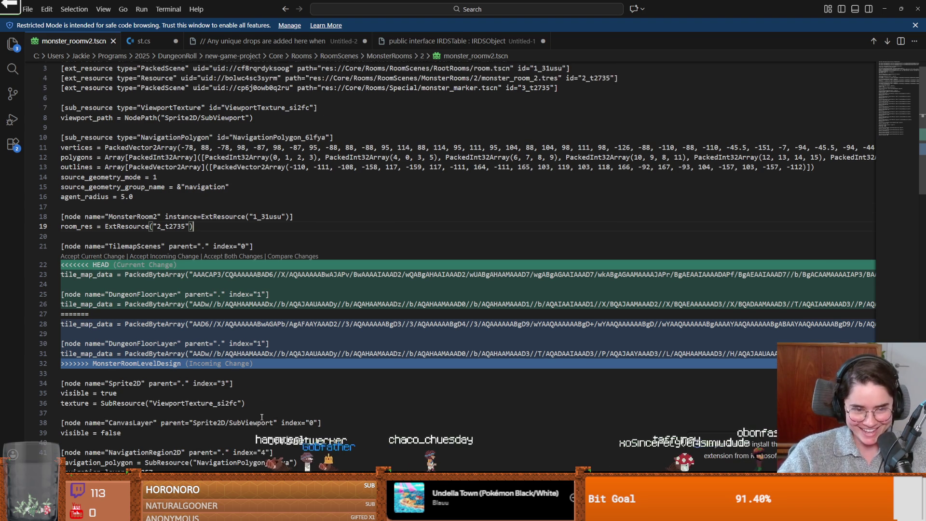
scroll(300, 424, "down", 15)
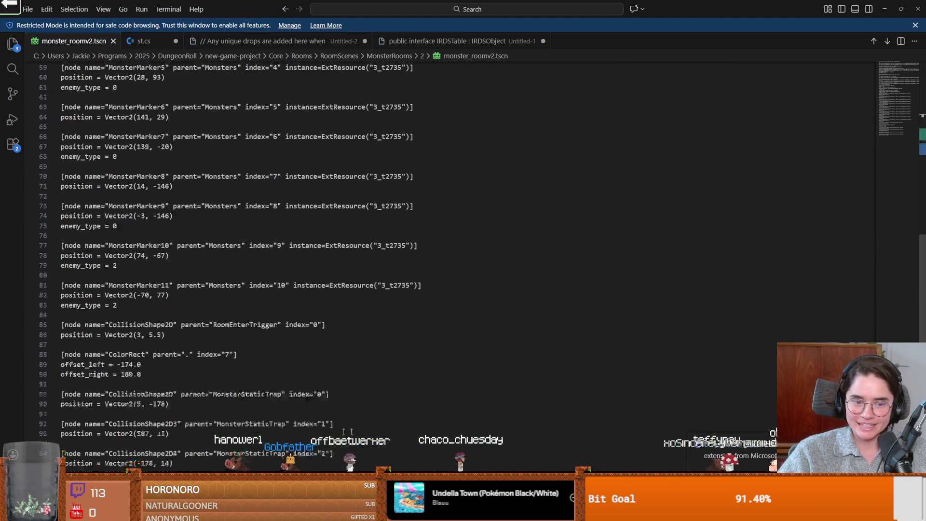
scroll(338, 431, "down", 8)
left_click(888, 149)
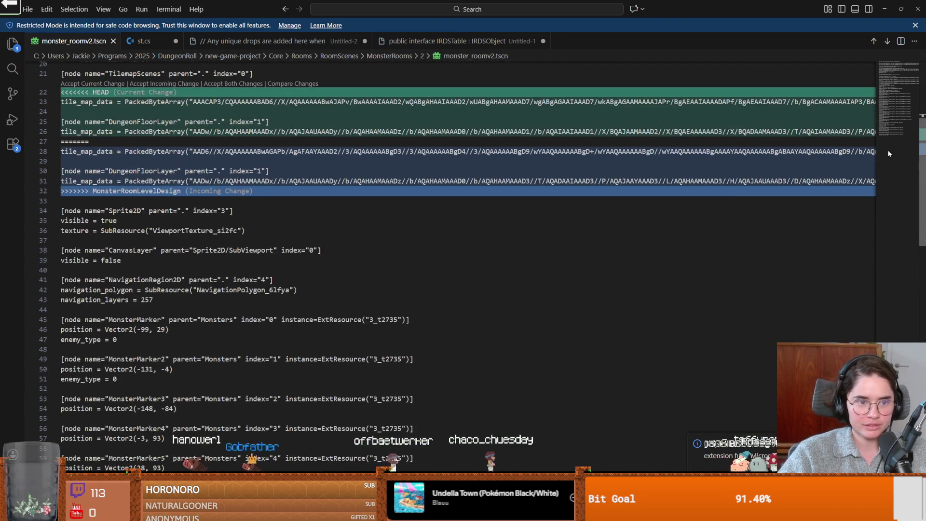
scroll(887, 153, "up", 1)
left_click(143, 223)
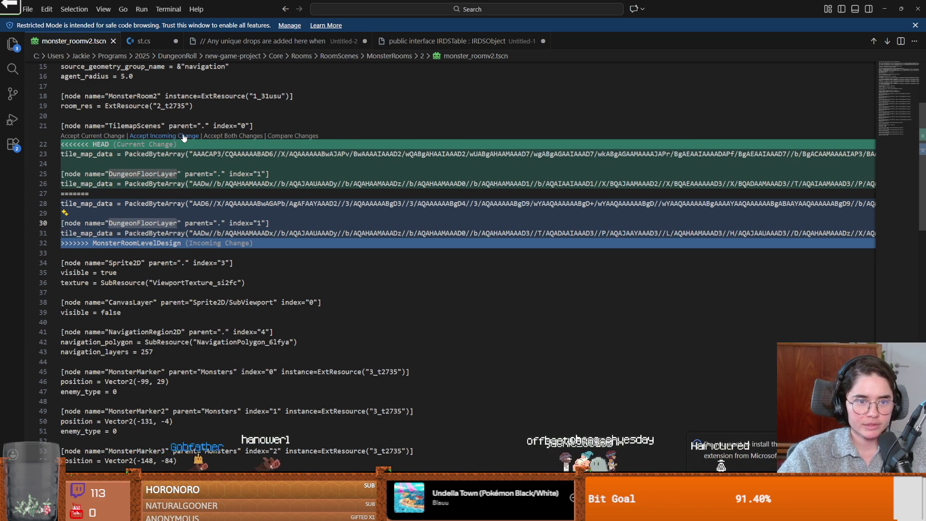
left_click(184, 136)
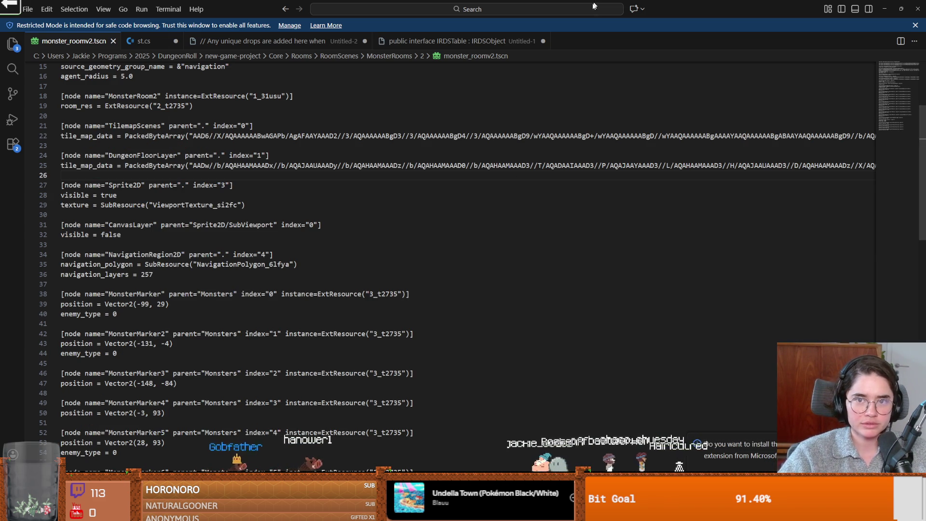
double_click(597, 4)
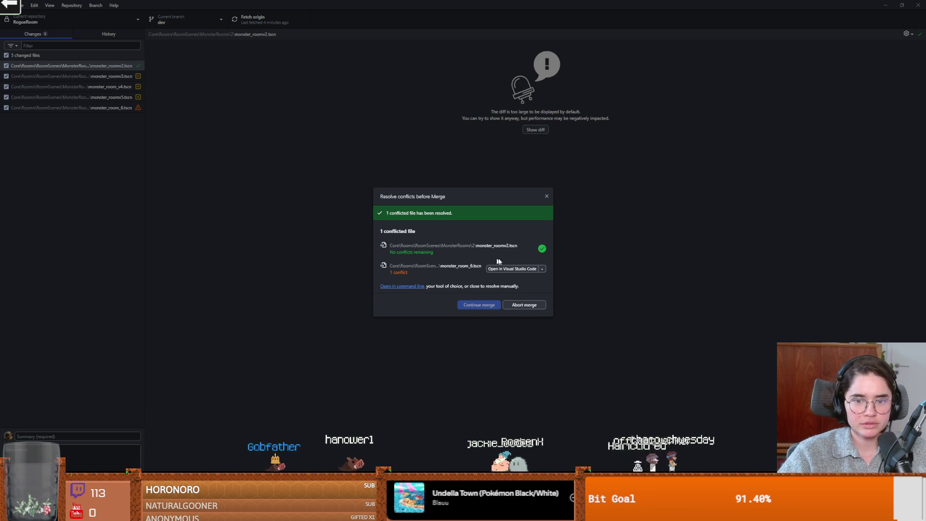
- Resolve monster_room_6.tscn in Visual Studio Code by accepting the incoming change
left_click(512, 269)
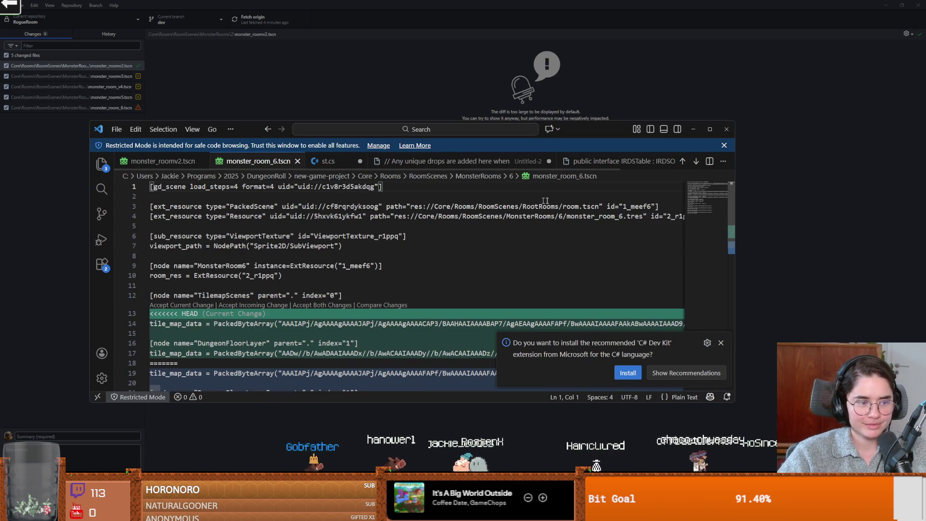
left_click(717, 129)
scroll(370, 249, "down", 2)
scroll(371, 249, "up", 2)
left_click(158, 185)
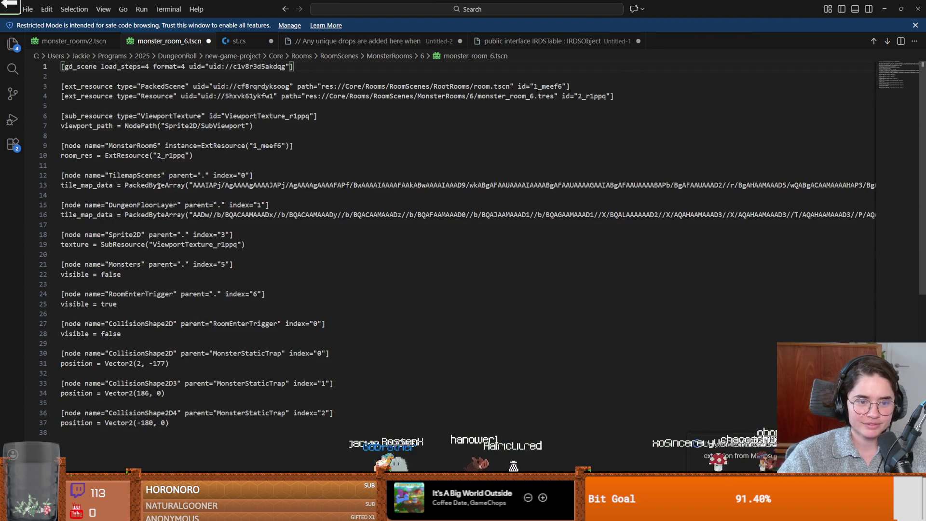
scroll(358, 285, "down", 3)
- Continue the merge in GitHub Desktop to complete merging MonsterRoomLevelDesign into dev
left_click_drag(558, 10, 426, 180)
left_click(490, 137)
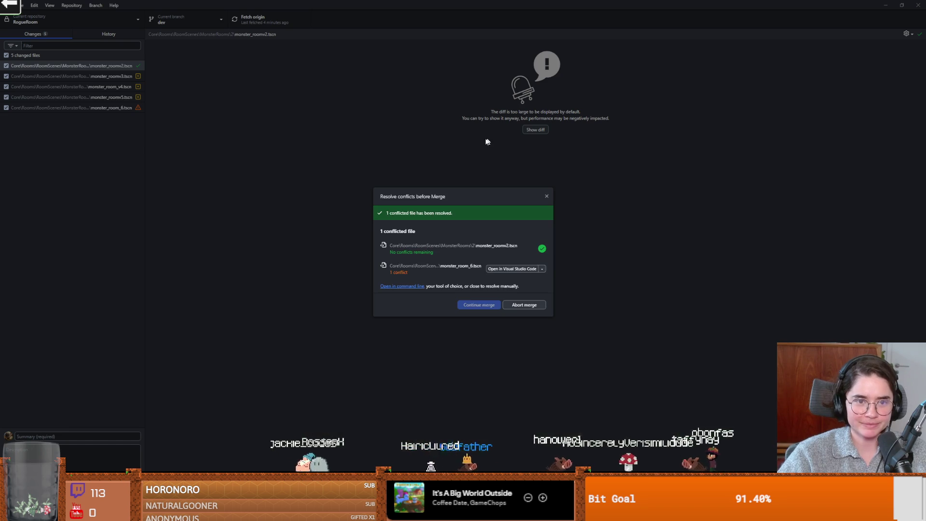
key("Return")
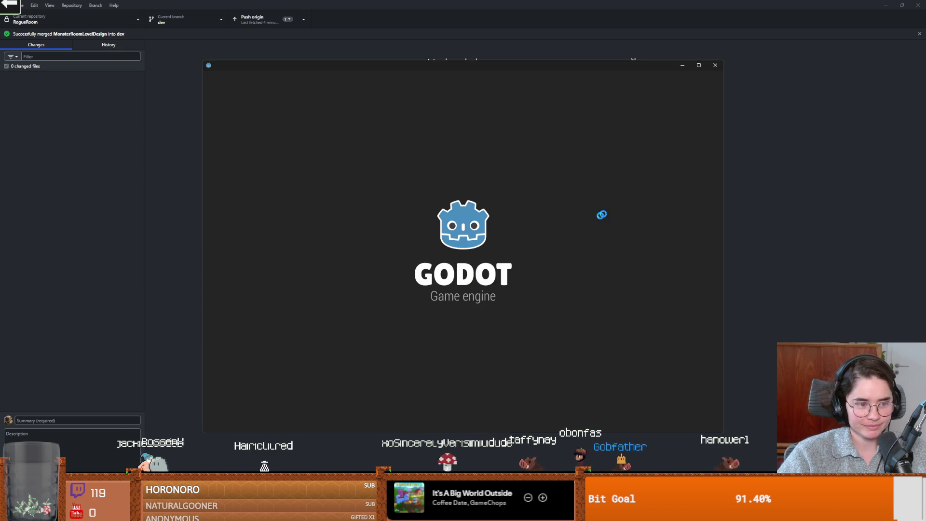
left_click(698, 65)
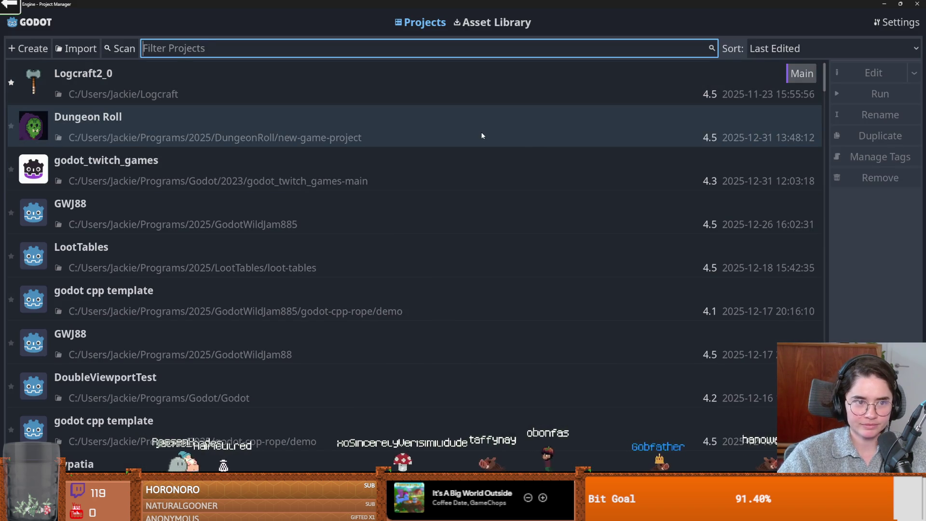
- Open the Dungeon Roll project and filter the FileSystem by 'monster'
double_click(482, 136)
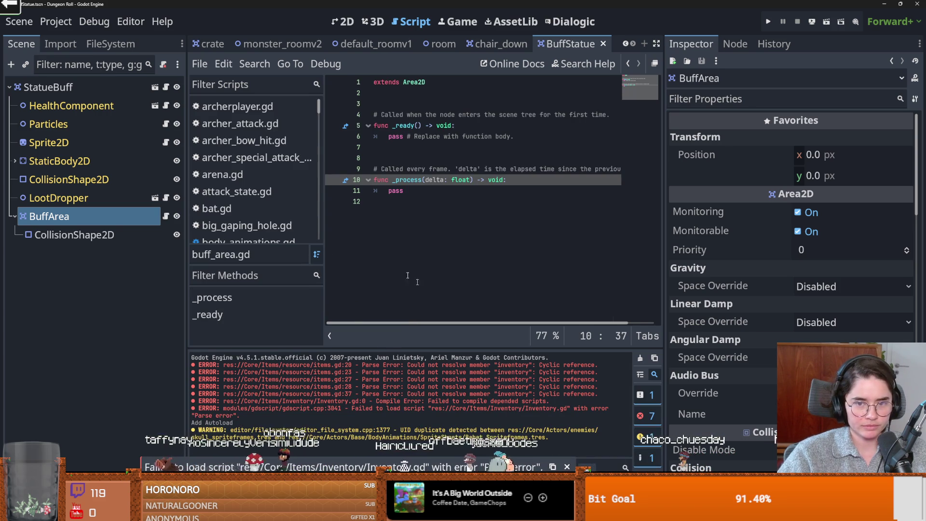
left_click(120, 47)
left_click(66, 86)
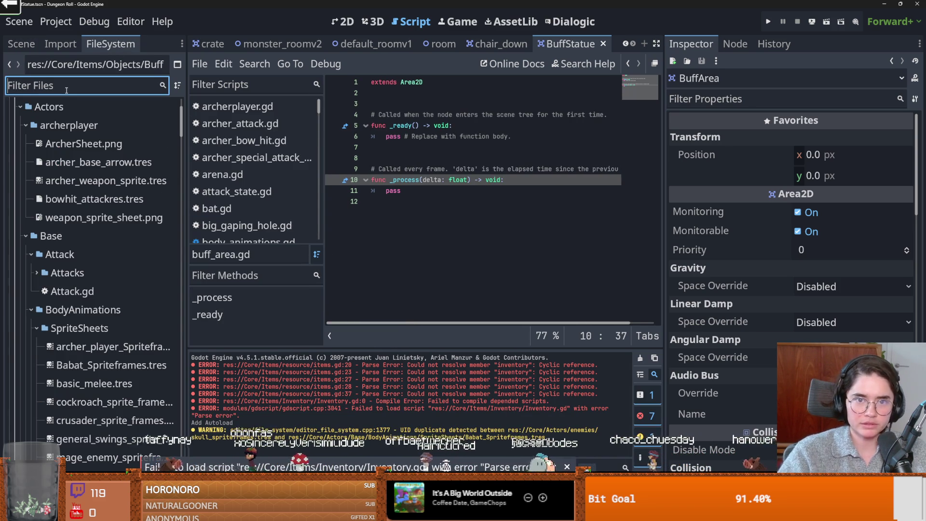
type("monster")
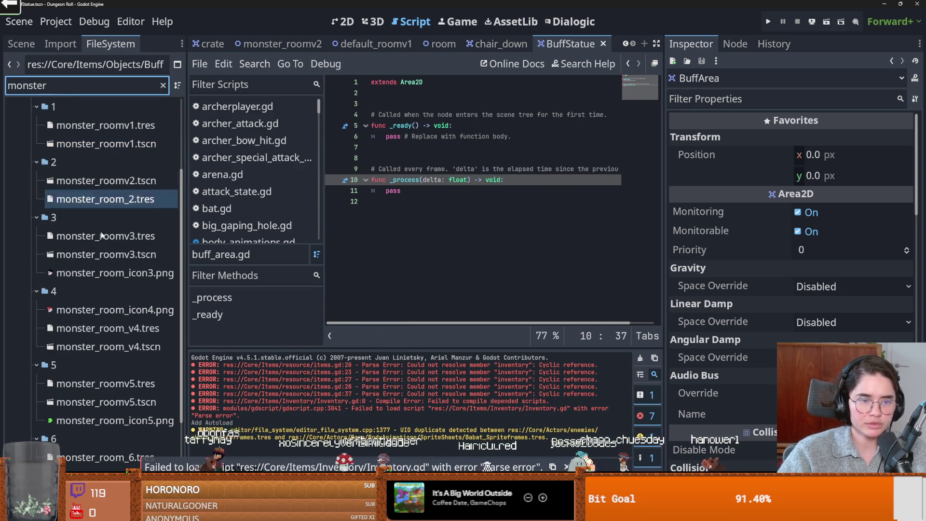
- Open the room scenes monster_roomv1, v2, v3, monster_room_v4, monster_roomv5 and monster_room_6
double_click(102, 144)
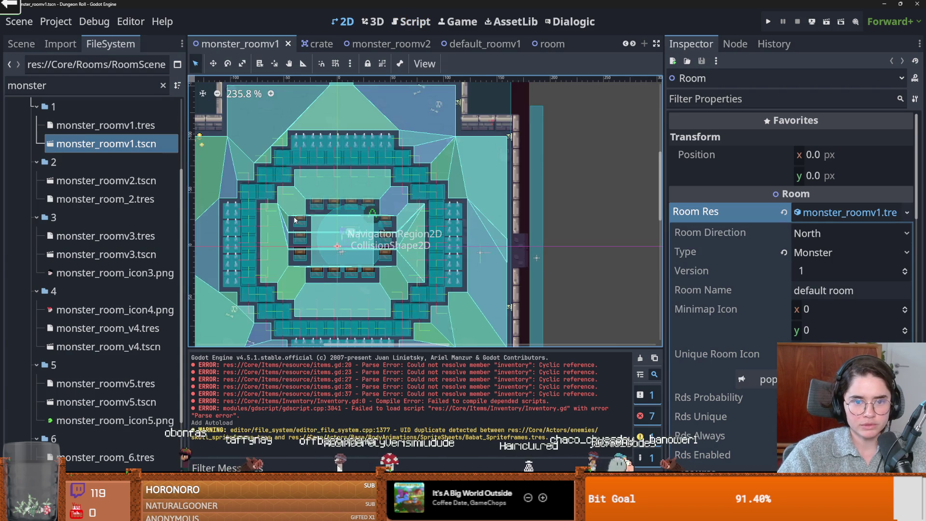
double_click(101, 182)
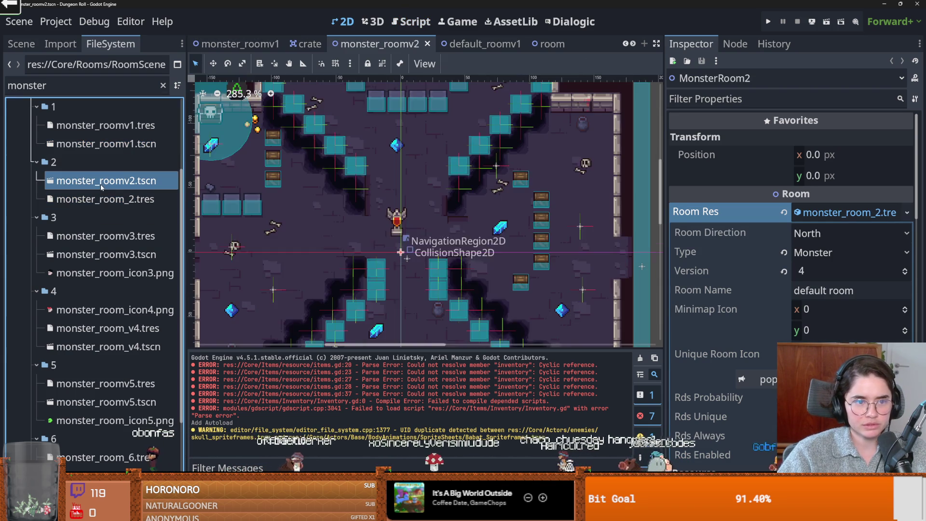
scroll(329, 217, "up", 2)
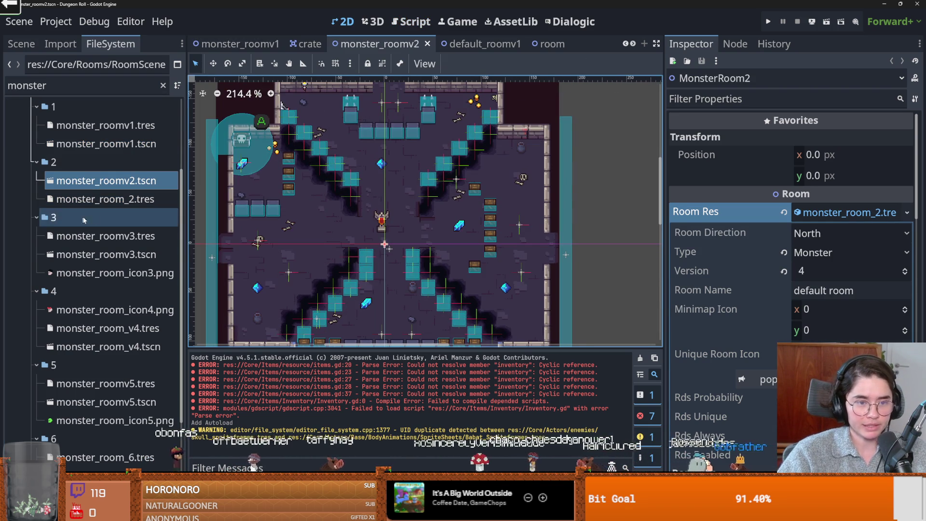
double_click(103, 255)
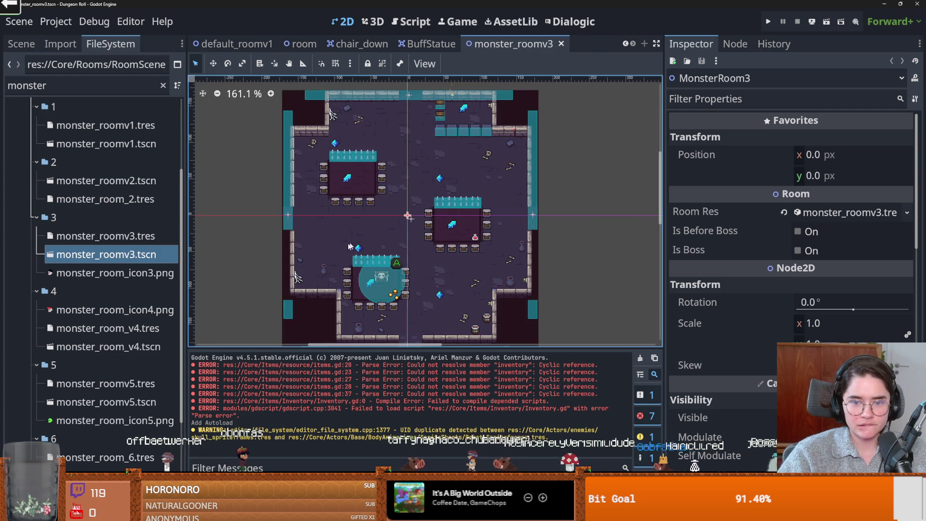
scroll(165, 233, "down", 2)
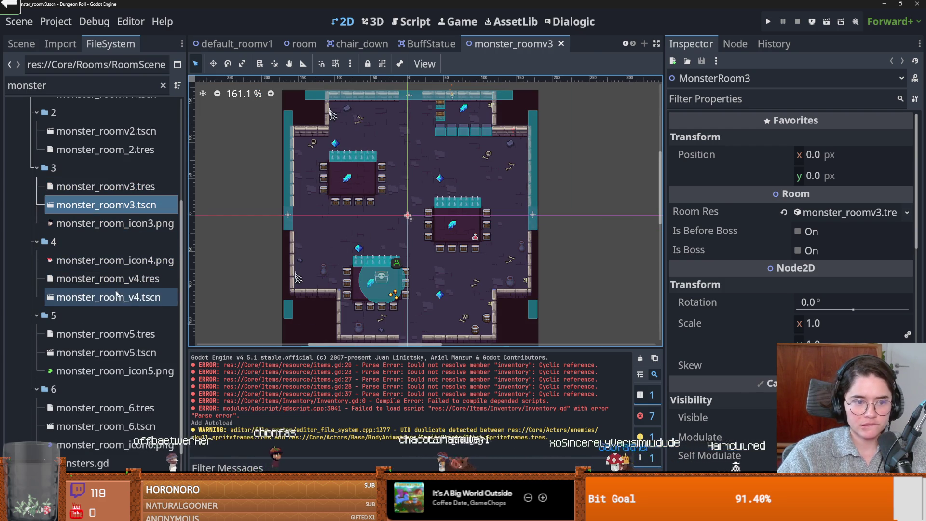
double_click(116, 296)
scroll(565, 311, "down", 5)
scroll(416, 212, "up", 3)
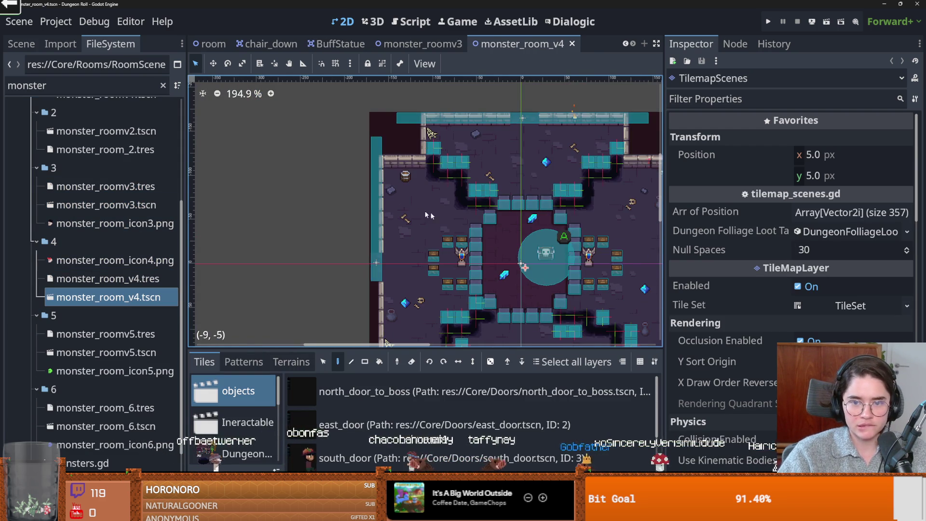
scroll(416, 212, "down", 2)
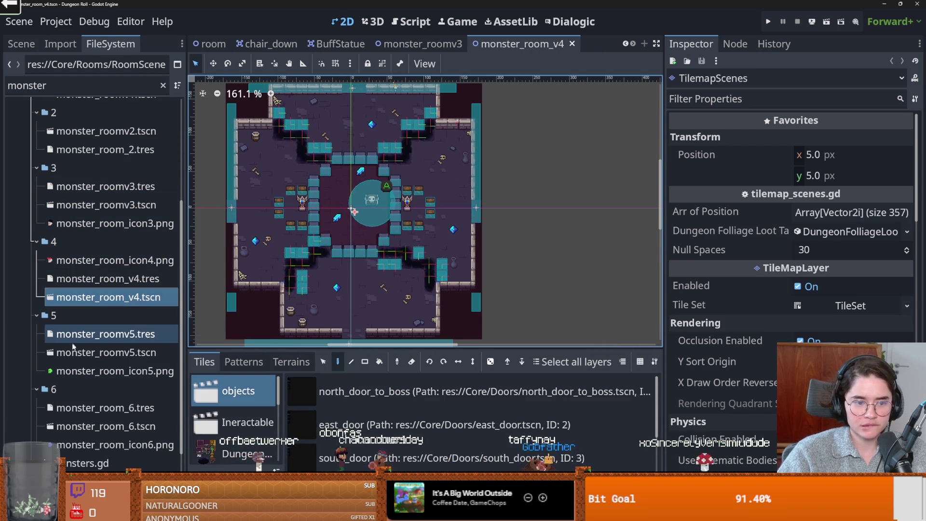
double_click(96, 352)
scroll(130, 338, "down", 3)
double_click(106, 357)
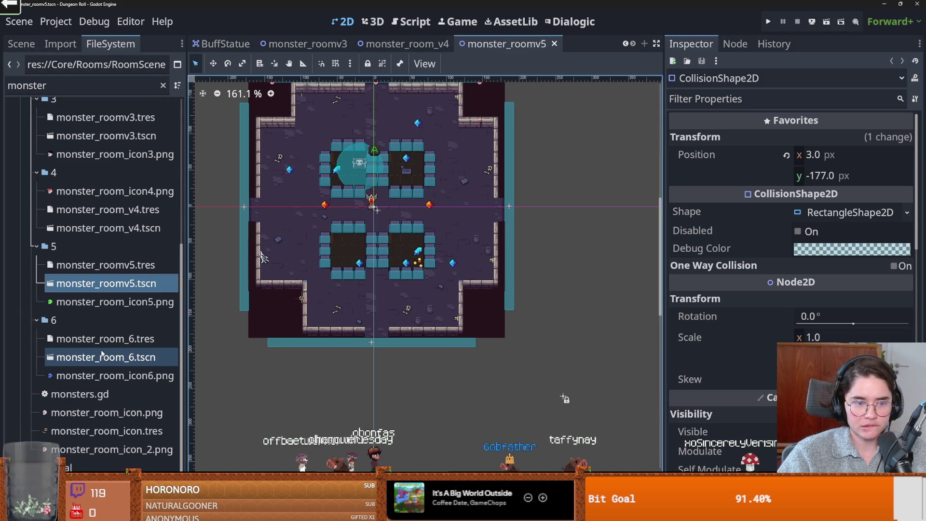
scroll(379, 269, "up", 2)
scroll(379, 265, "down", 3)
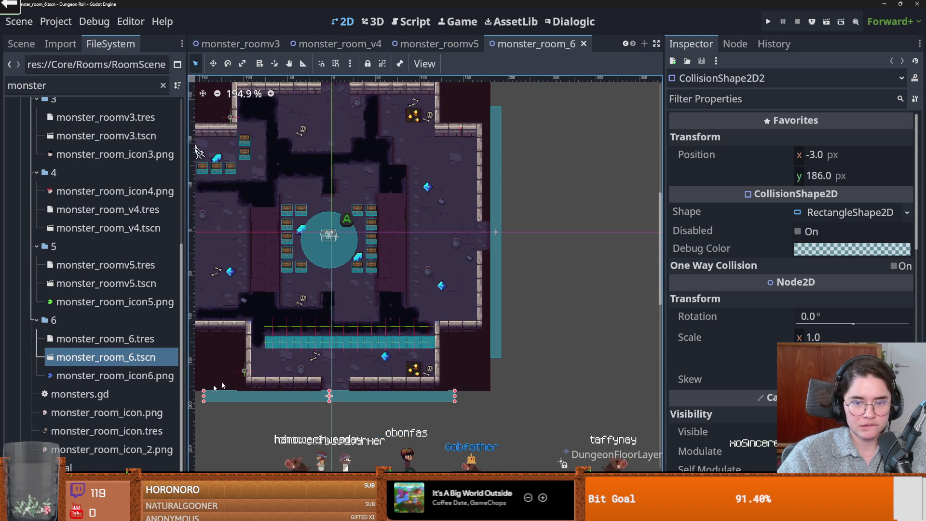
- Save the merged room scenes and close the monster_room_v4 tab
key("ctrl+s")
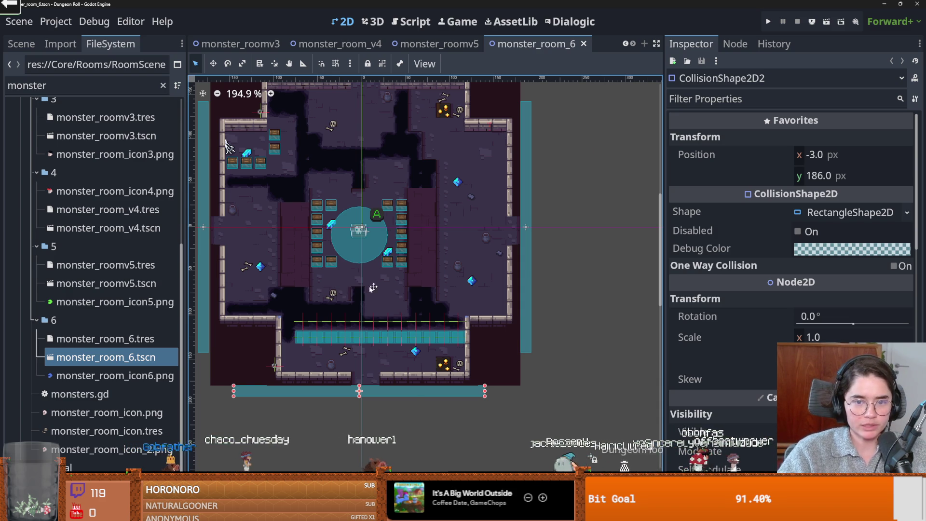
scroll(351, 289, "up", 1)
key("ctrl+s")
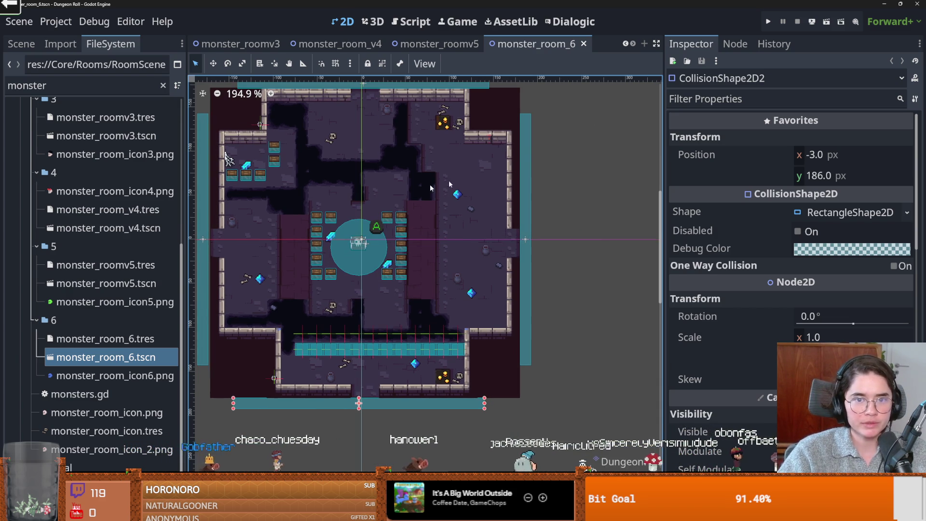
key("ctrl+w")
left_click(481, 95)
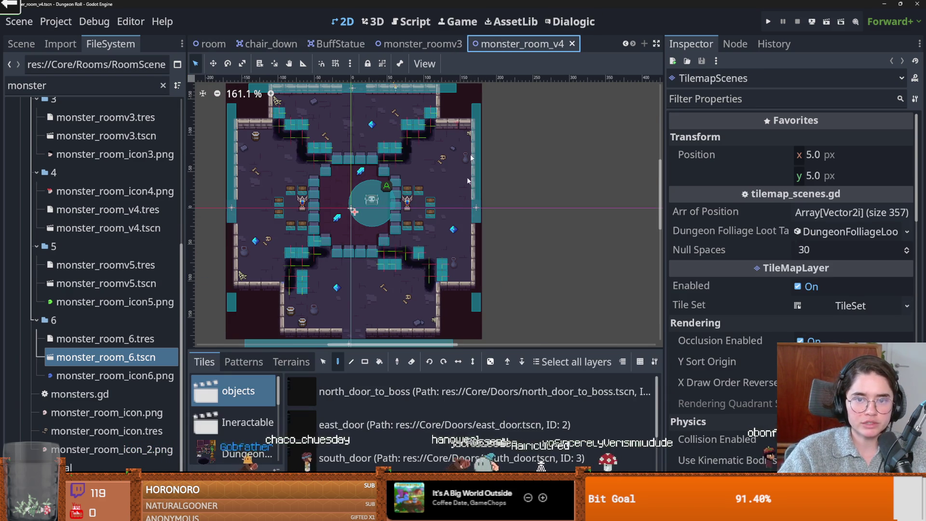
key("ctrl+w")
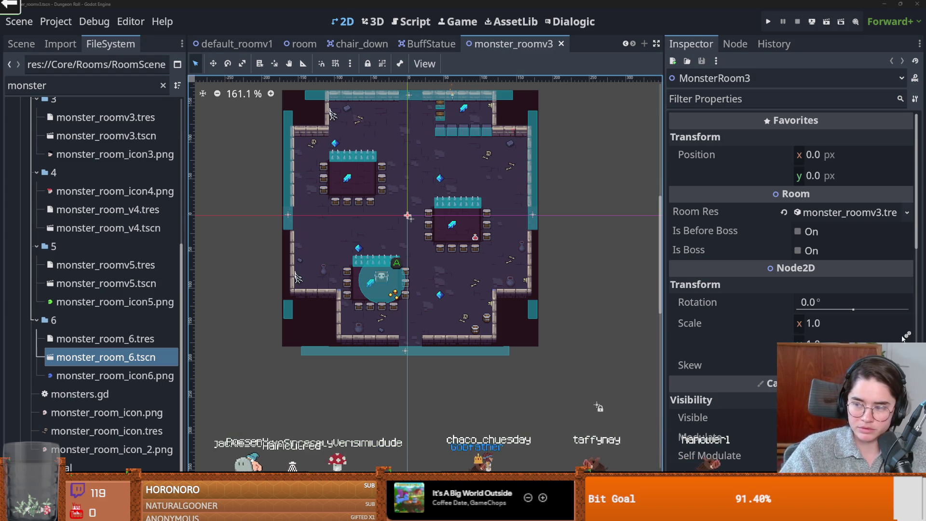
scroll(92, 280, "up", 5)
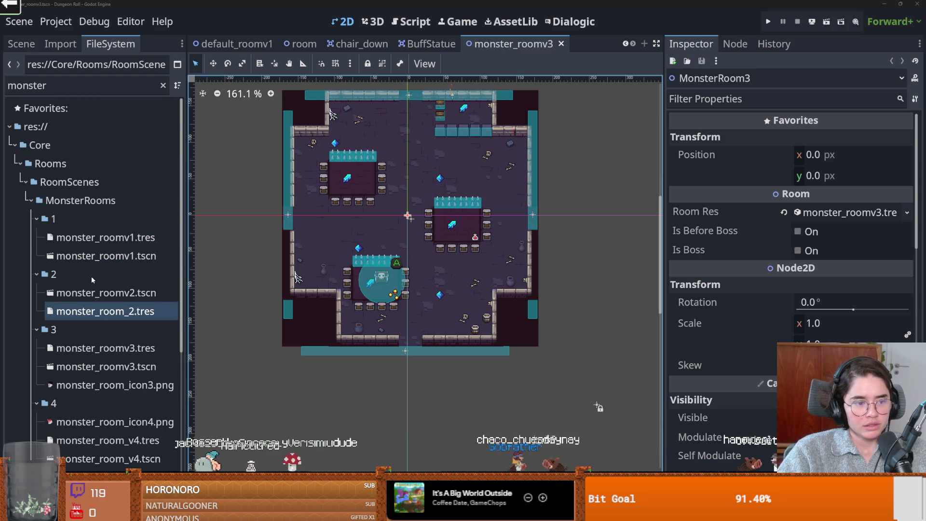
- Save the current scene, filter the FileSystem for 'statue' and open BuffStatue.tscn
key("ctrl+s")
double_click(95, 85)
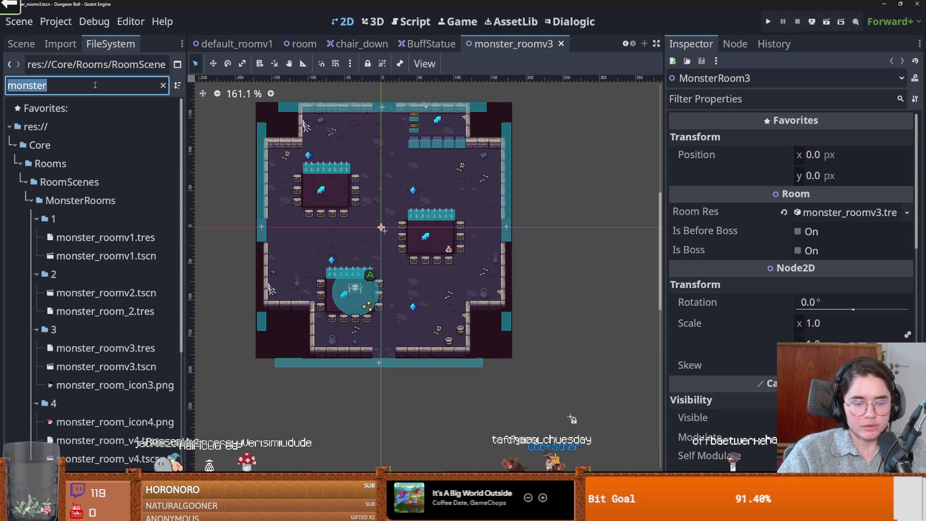
type("statue")
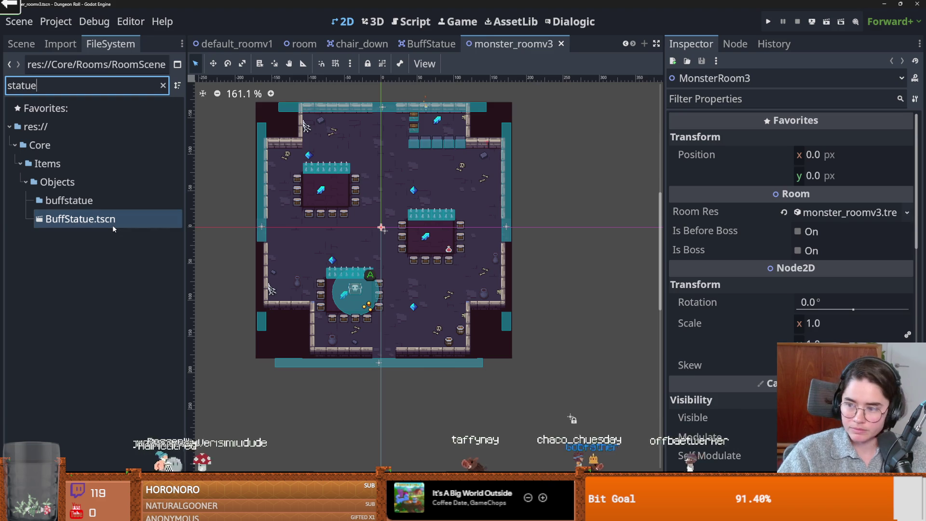
double_click(112, 224)
scroll(403, 225, "up", 7)
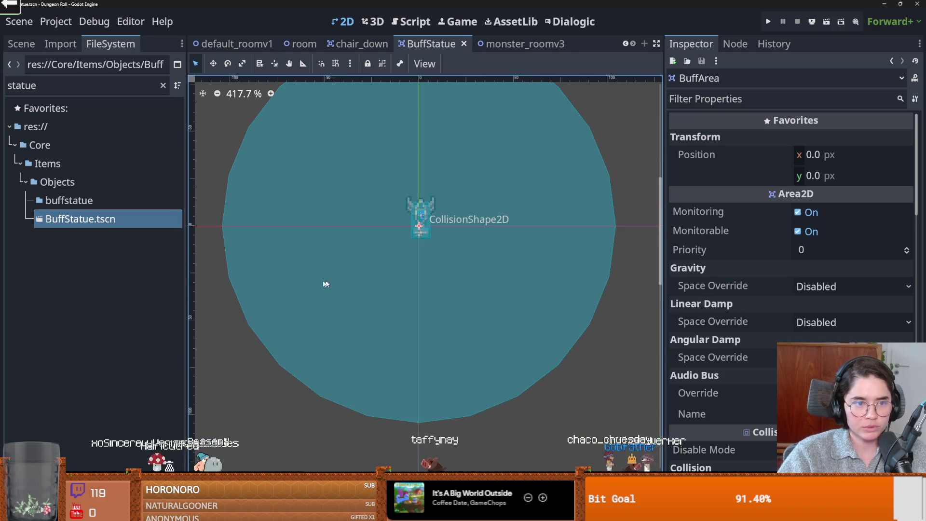
scroll(412, 227, "up", 3)
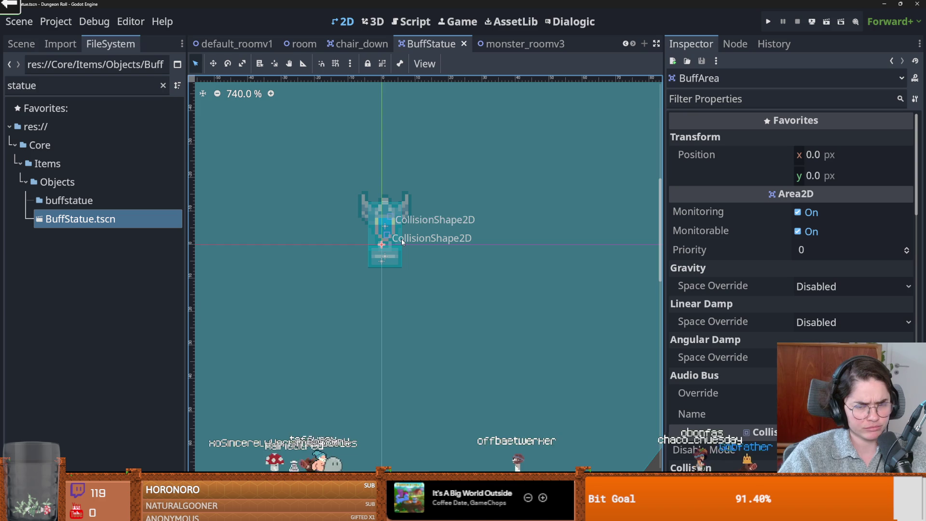
- Clear the filter, collapse the decoration, Items, Core and ui folders, and select Particles
left_click(163, 85)
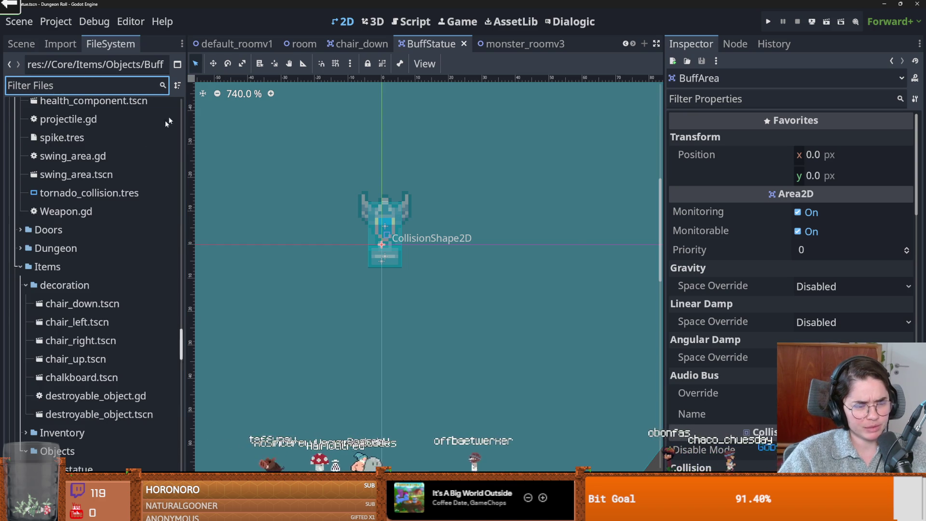
left_click(26, 285)
scroll(17, 294, "up", 2)
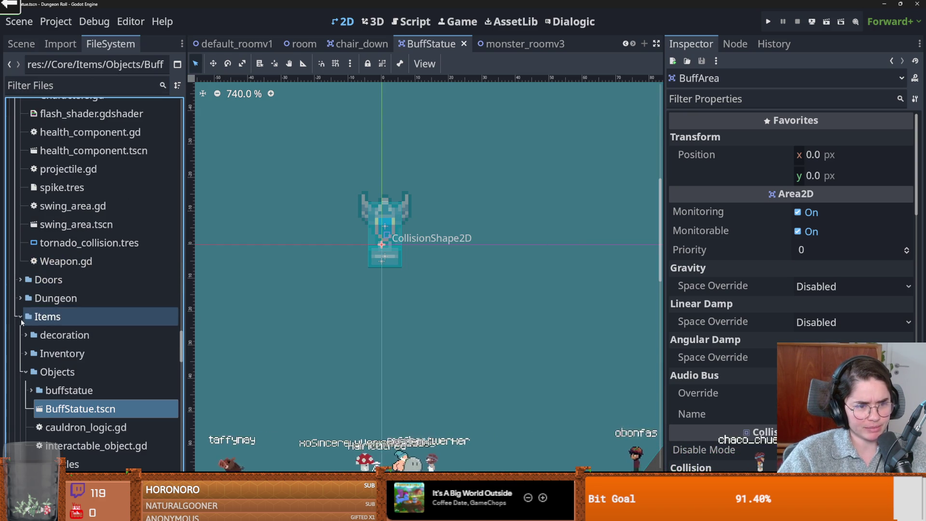
left_click(20, 317)
left_click(20, 298)
scroll(71, 304, "down", 5)
scroll(144, 217, "up", 15)
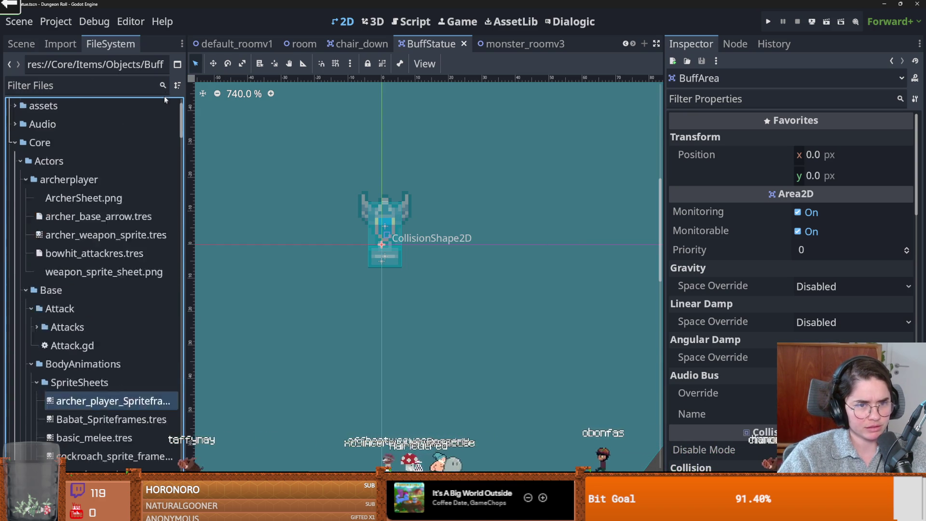
double_click(45, 200)
key("ctrl+s")
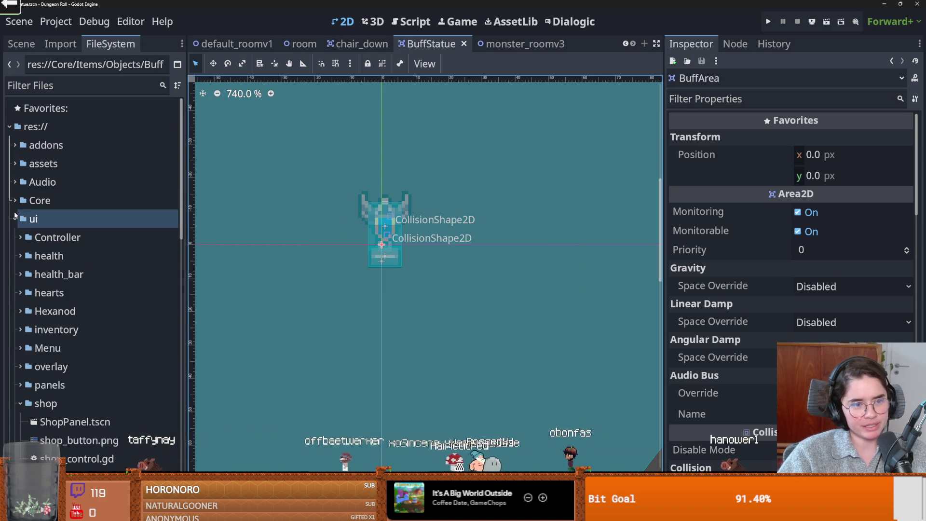
left_click(15, 218)
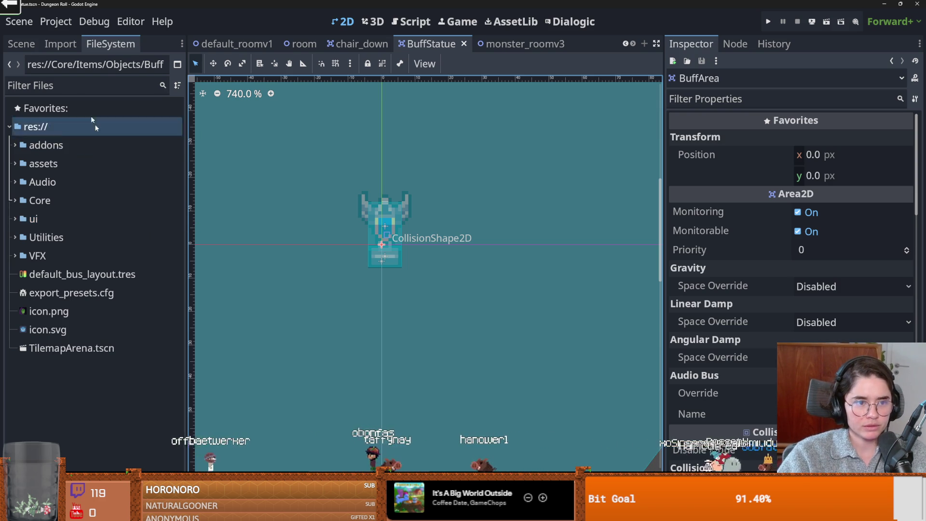
left_click(21, 43)
left_click(44, 124)
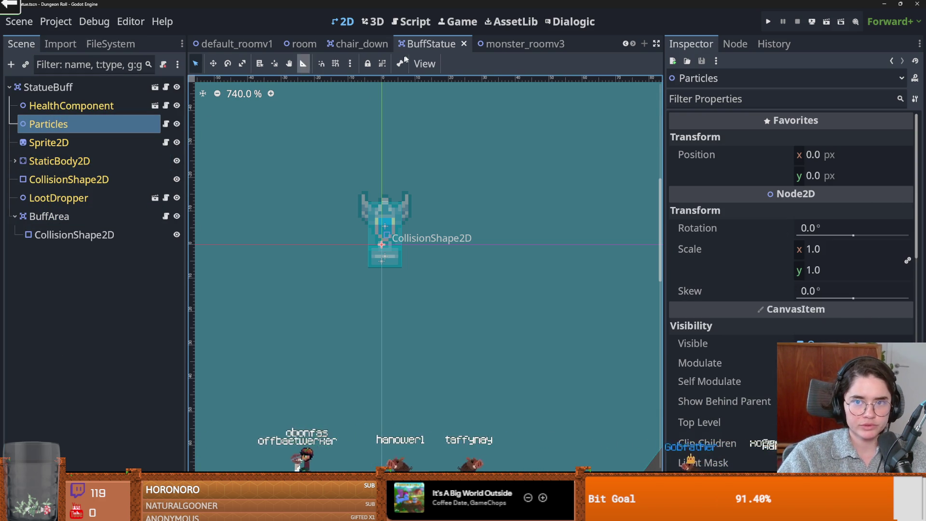
- Inspect wood_particle_1 in chair_down, save monster_roomv3, then return to BuffStatue
left_click(301, 43)
left_click(360, 44)
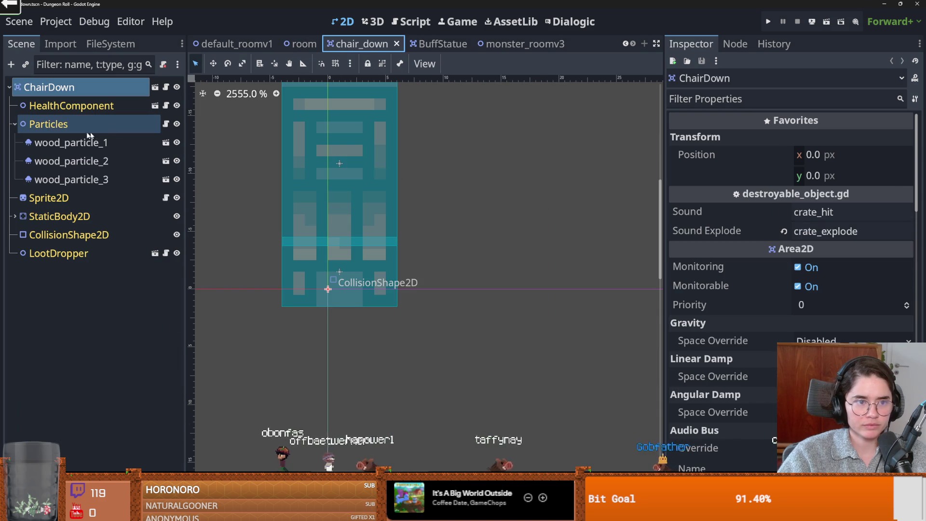
left_click(43, 143)
left_click(525, 44)
key("ctrl+s")
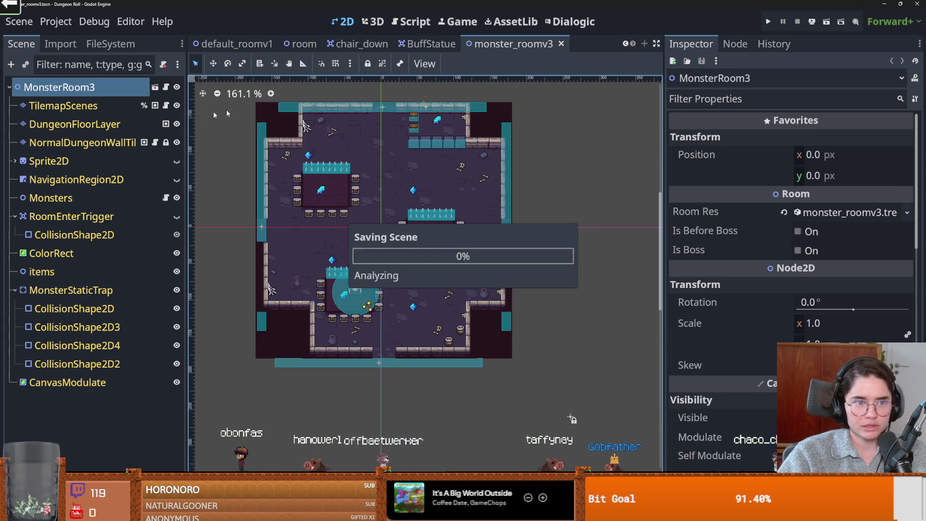
key("ctrl+shift+Tab")
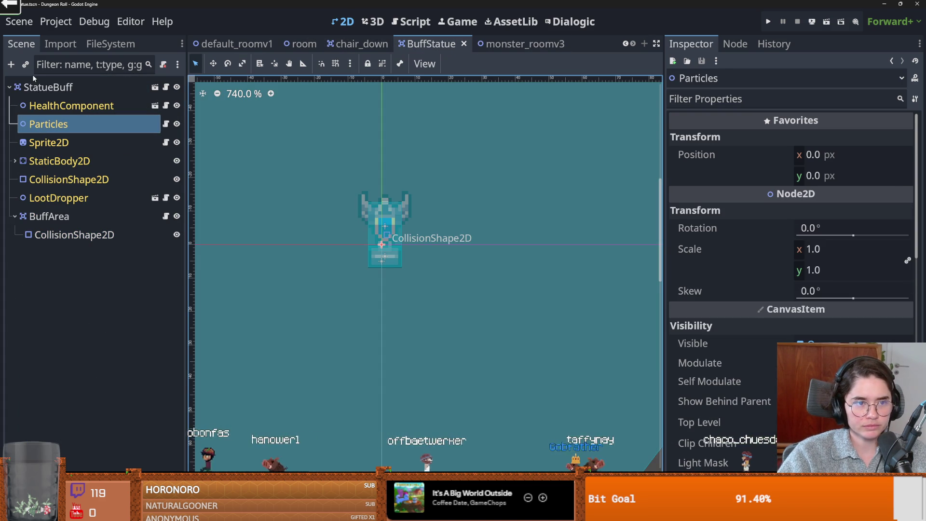
- Instance wood_particle_1 under Particles via a 'particle' search and switch on Emitting
left_click(23, 65)
type("particle")
key("Down")
key("Return")
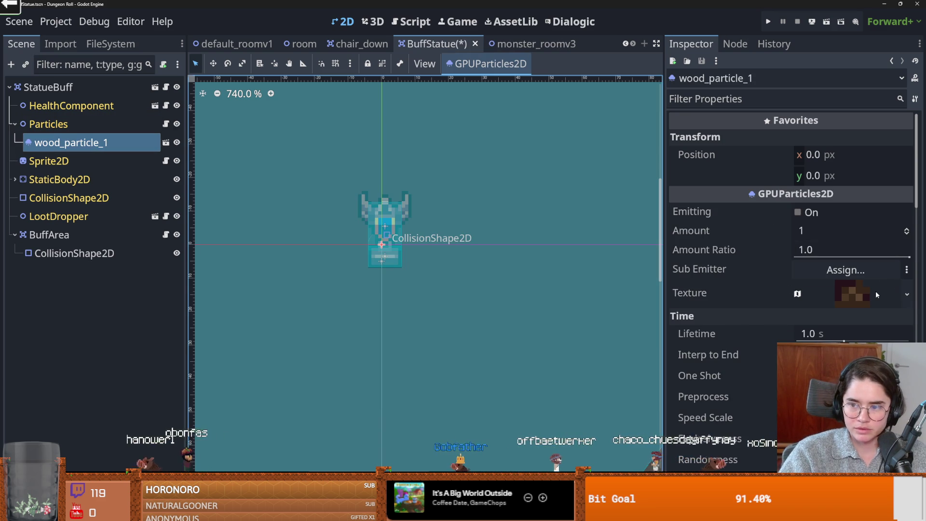
scroll(875, 291, "down", 6)
scroll(791, 289, "down", 4)
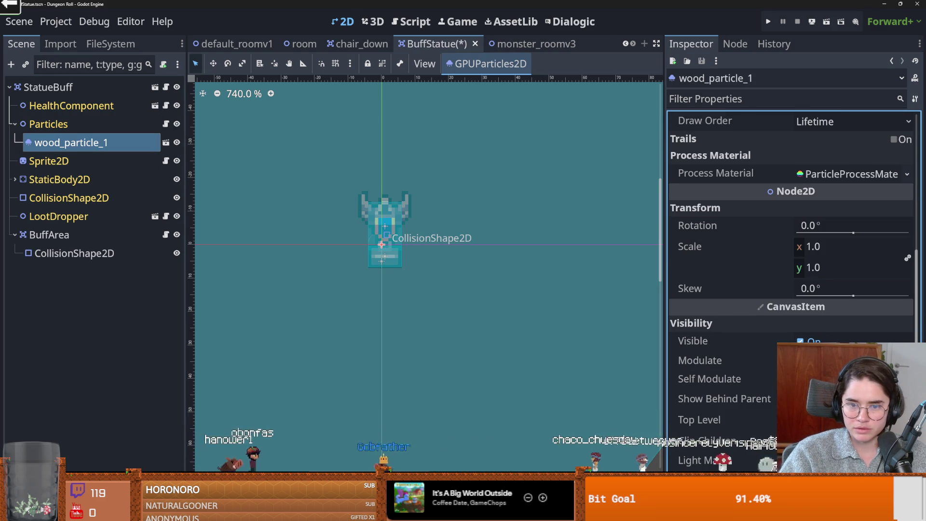
scroll(410, 294, "down", 2)
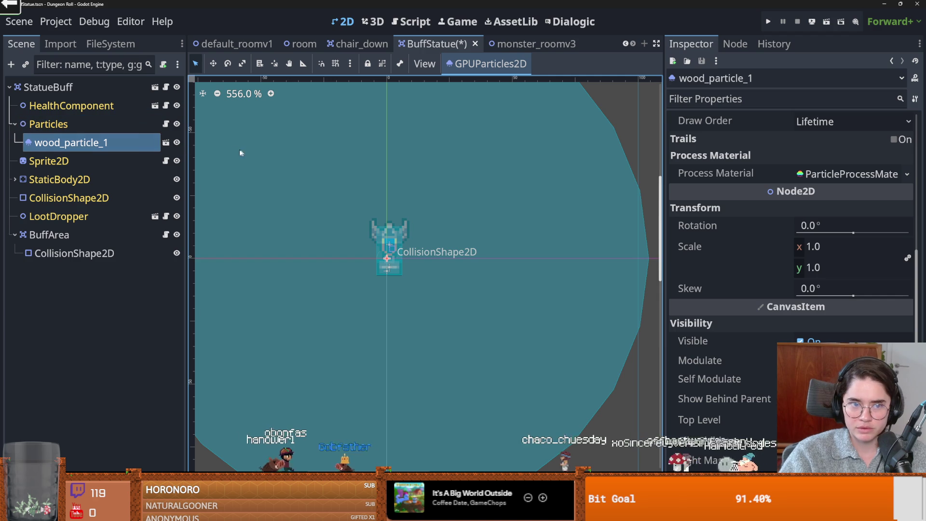
scroll(767, 216, "up", 10)
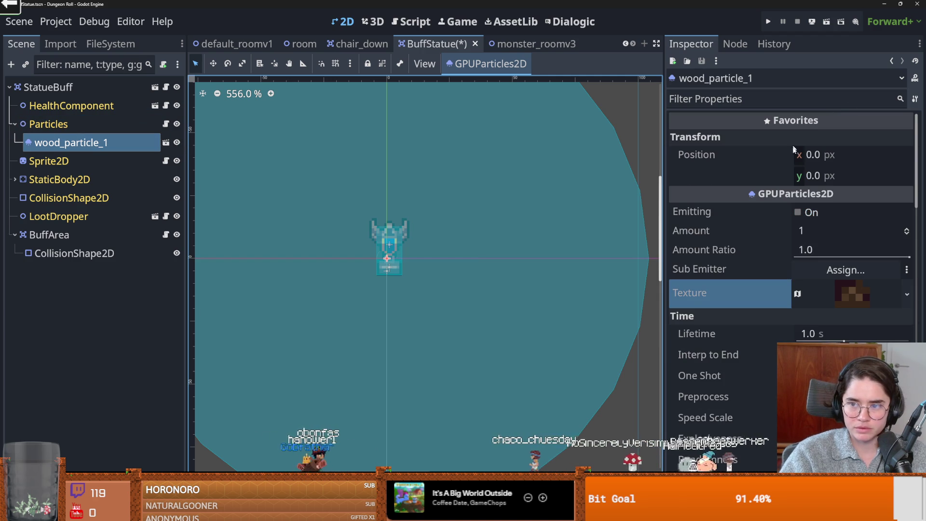
left_click(797, 212)
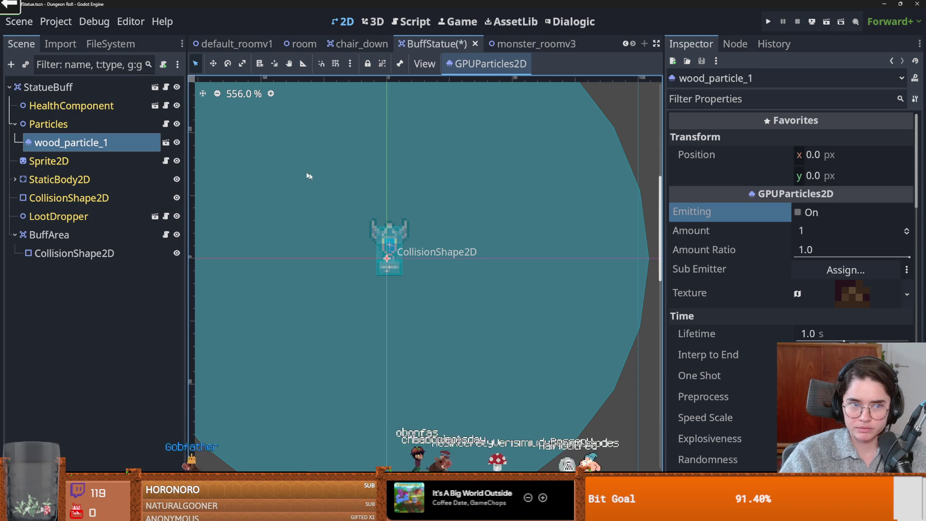
- Enable One Shot and Emitting on wood_particle_1
left_click(97, 124)
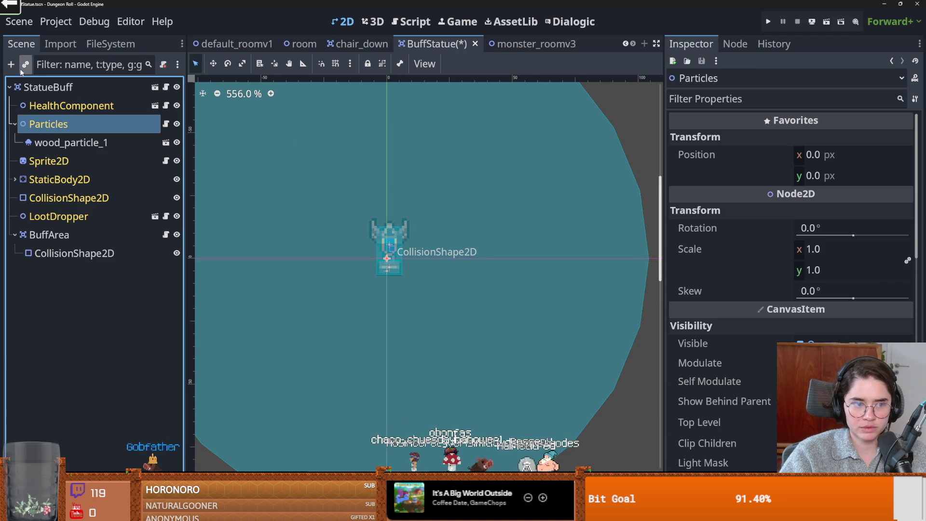
left_click(71, 143)
scroll(870, 314, "down", 5)
scroll(868, 297, "down", 15)
scroll(835, 297, "up", 10)
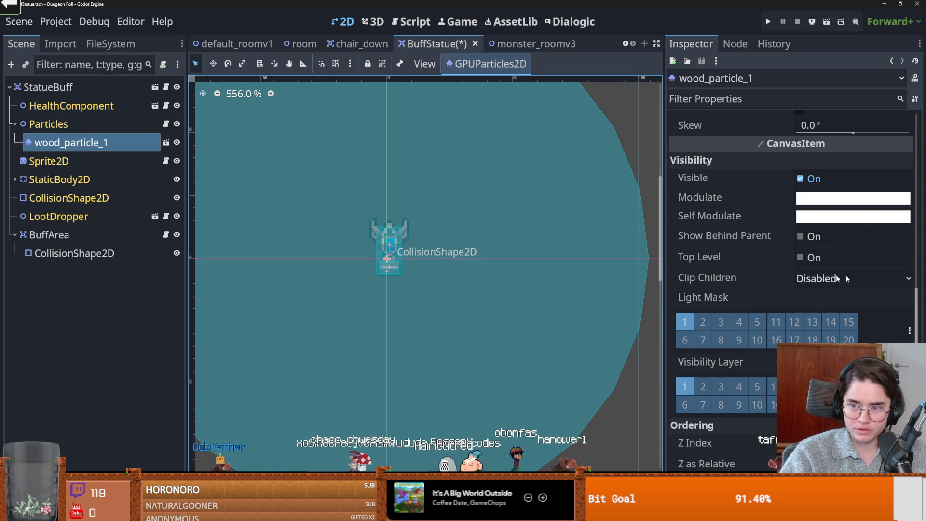
scroll(912, 306, "up", 10)
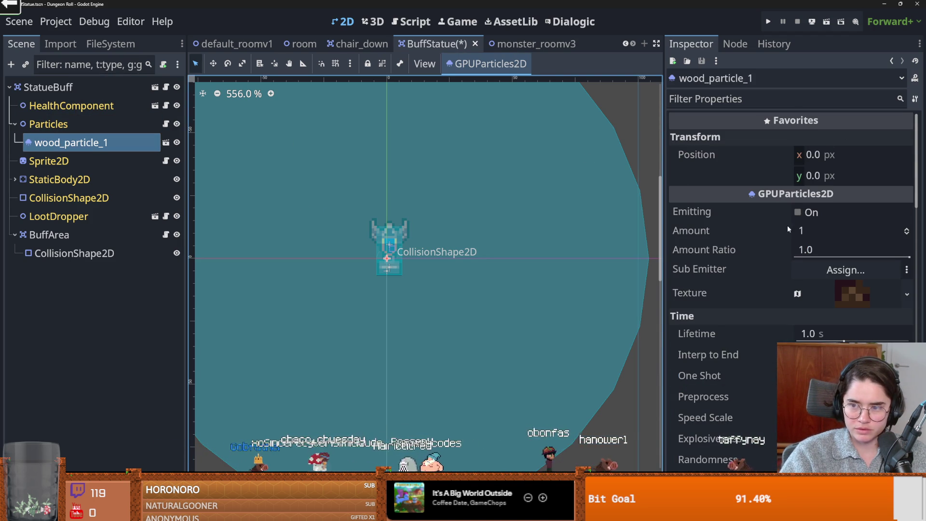
scroll(800, 275, "down", 1)
left_click(800, 329)
left_click(798, 164)
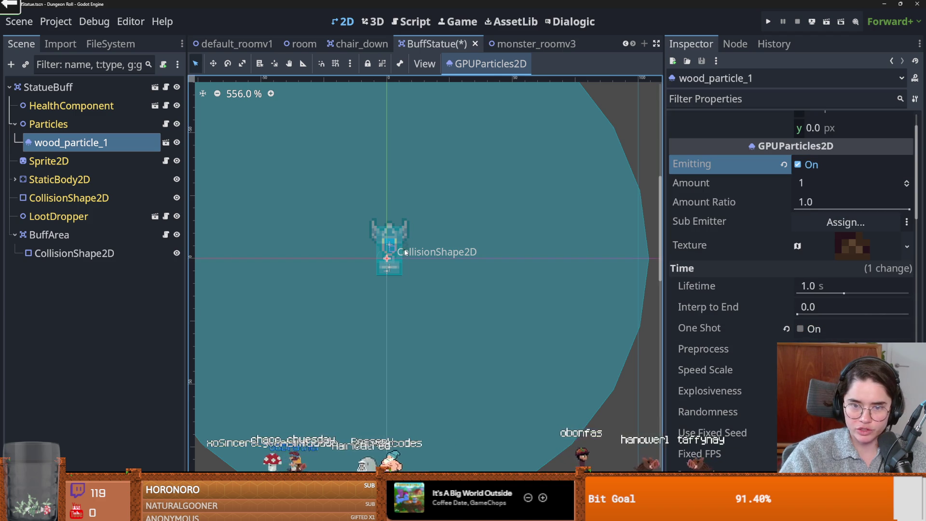
- Hide BuffArea in the editor view and bring up wood_particle_1's Self Modulate colour picker
scroll(495, 271, "up", 5)
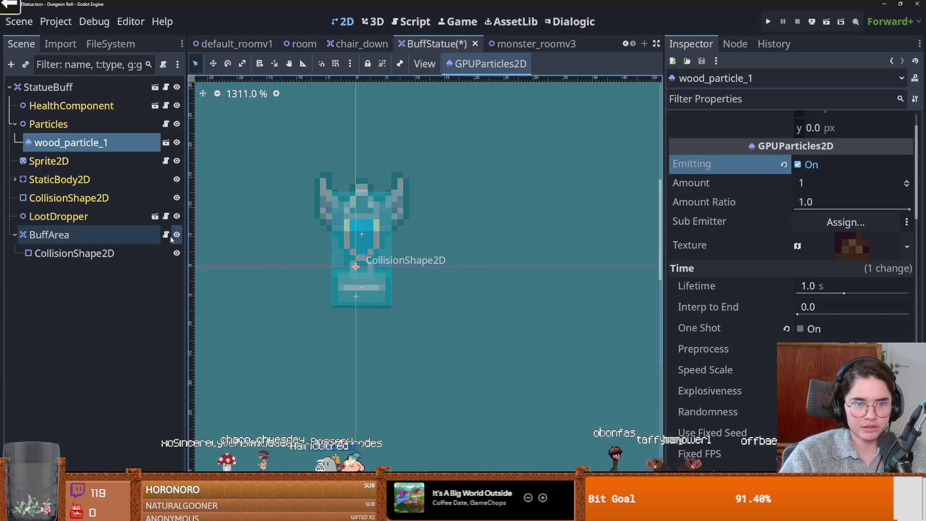
left_click(176, 234)
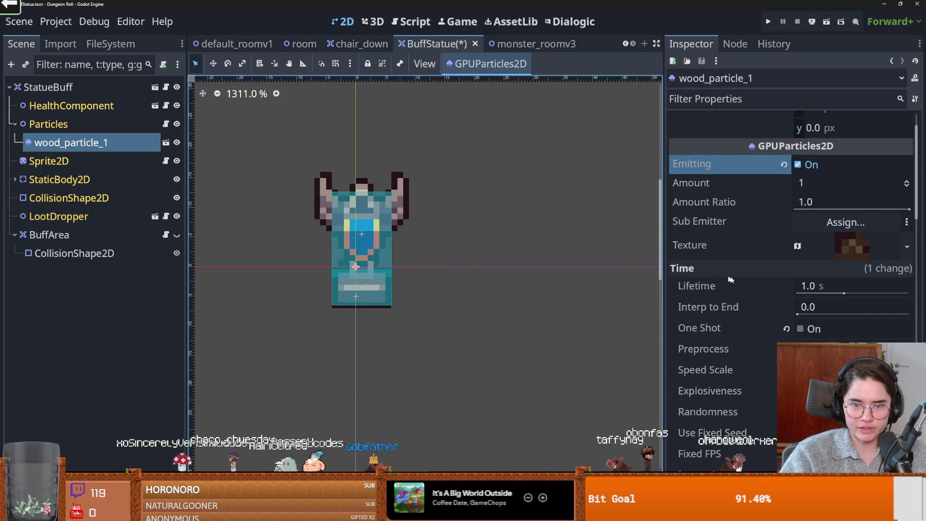
scroll(872, 209, "down", 5)
scroll(821, 241, "down", 5)
scroll(820, 241, "up", 3)
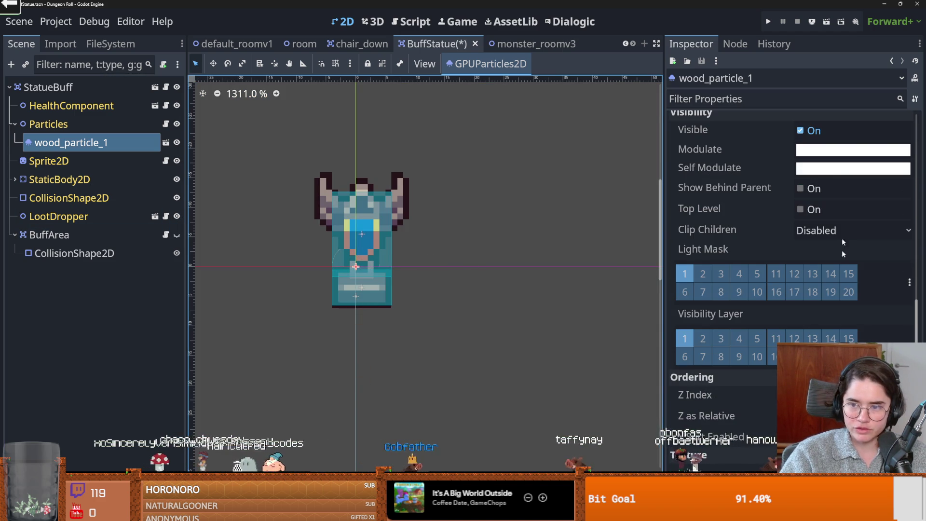
left_click(853, 168)
- Try dark, magenta, green and white Self Modulate tints, ending fully bright
mouse_move(909, 227)
left_mouse_down()
mouse_move(913, 216)
mouse_move(915, 276)
mouse_move(914, 260)
left_mouse_up()
mouse_move(830, 236)
left_mouse_down()
mouse_move(812, 226)
mouse_move(864, 211)
mouse_move(867, 224)
left_mouse_up()
left_click(838, 255)
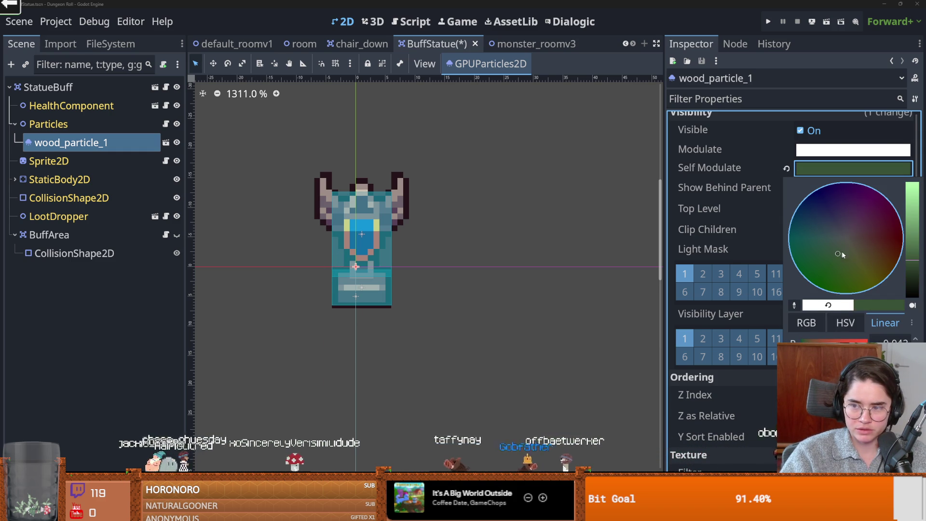
left_click(844, 239)
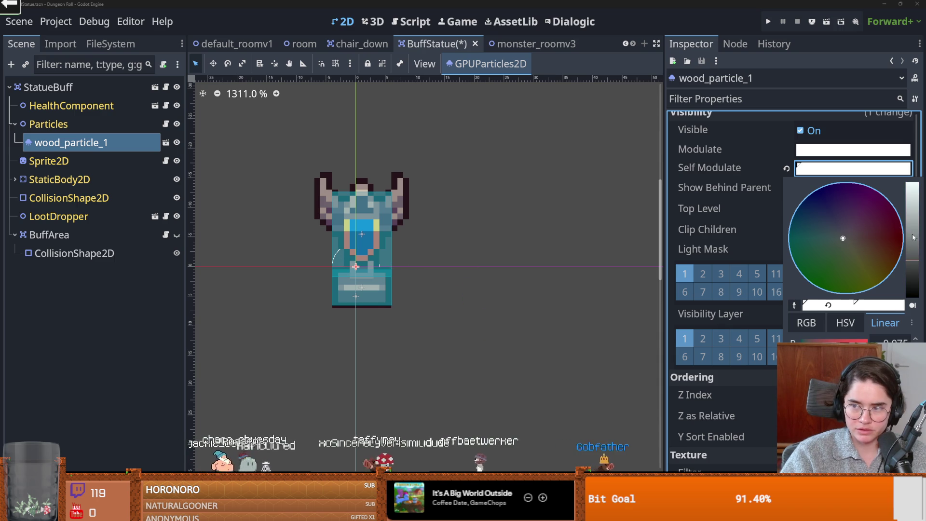
left_click_drag(913, 237, 913, 193)
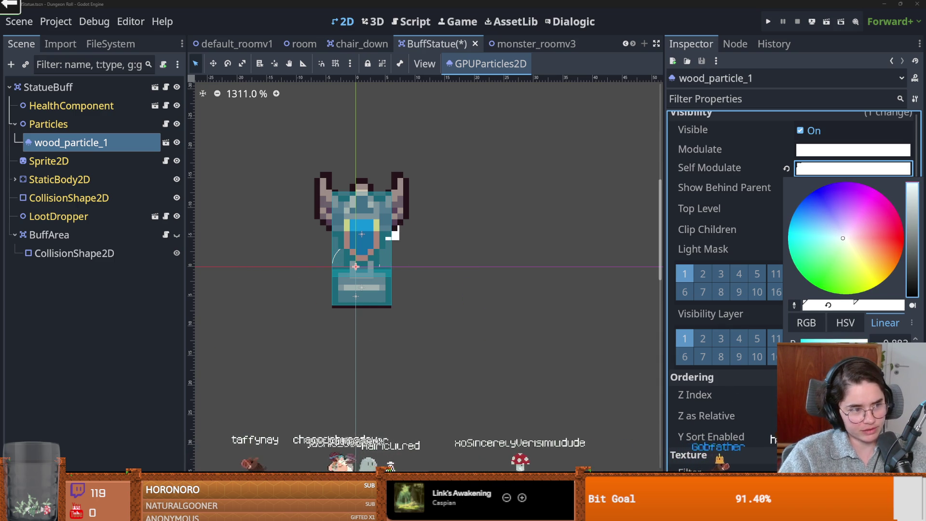
left_click(177, 235)
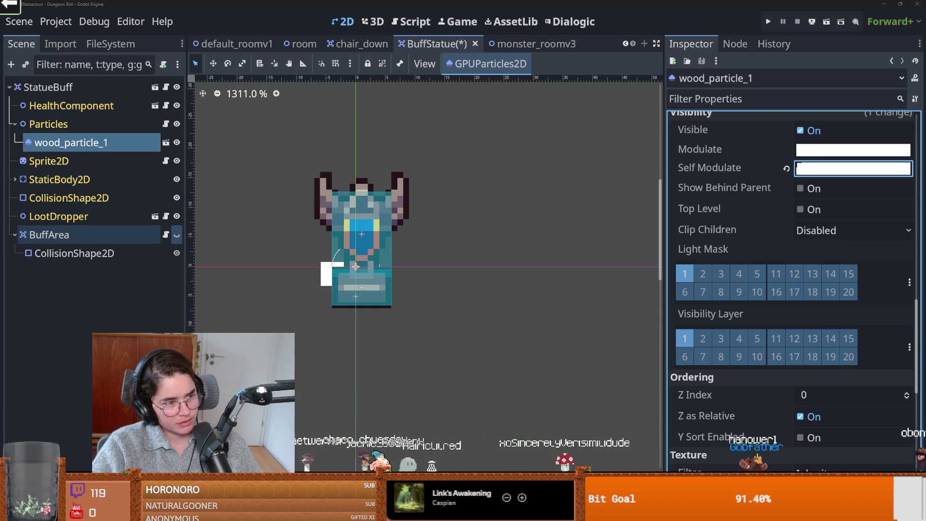
- Set Self Modulate to deep blue (R 0.078, G 0.16, B 0.343), intensity 6.546, alpha 0.456
left_click(840, 169)
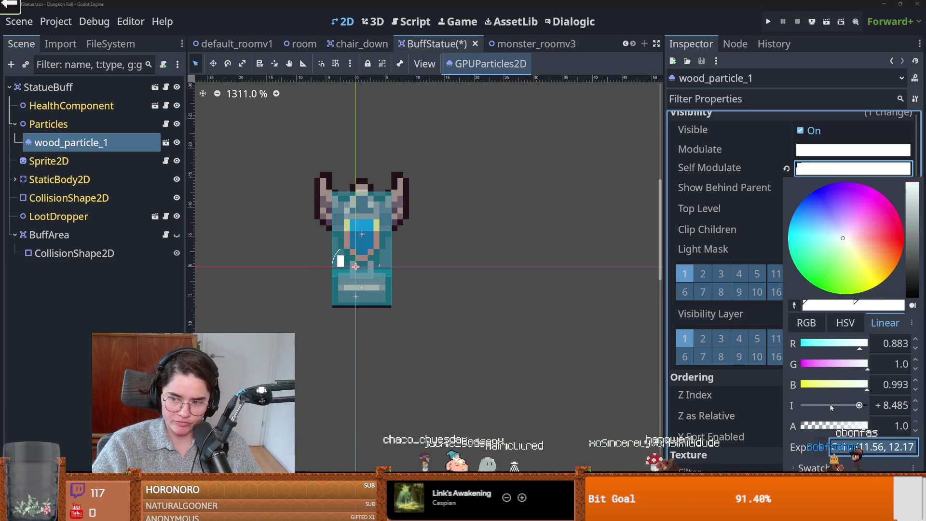
mouse_move(859, 405)
left_mouse_down()
mouse_move(840, 405)
mouse_move(854, 405)
left_mouse_up()
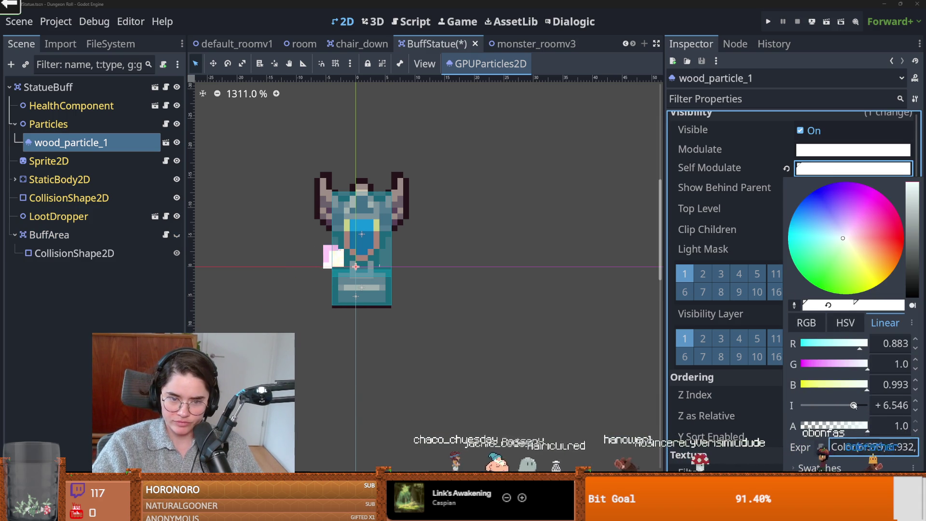
left_click_drag(855, 427, 832, 426)
mouse_move(912, 227)
left_mouse_down()
mouse_move(913, 236)
mouse_move(912, 193)
mouse_move(913, 241)
mouse_move(913, 233)
left_mouse_up()
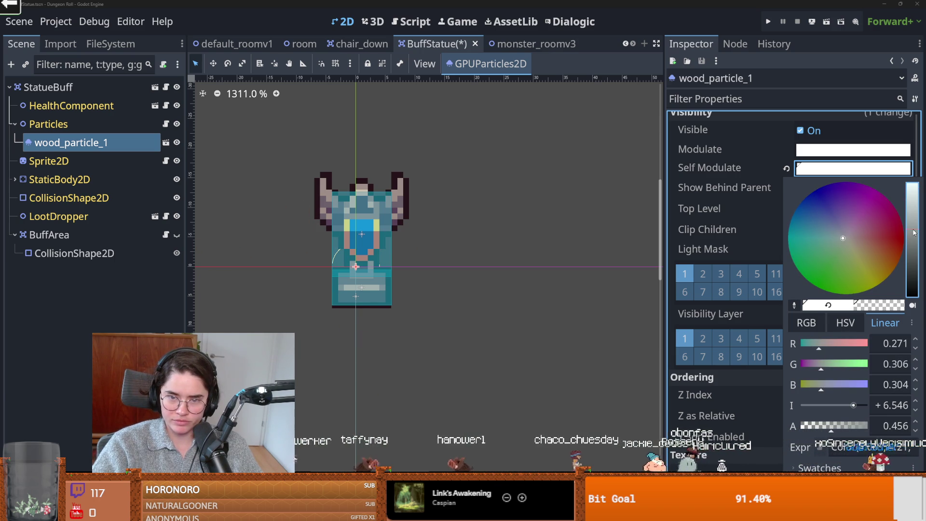
left_click(822, 231)
left_click(823, 221)
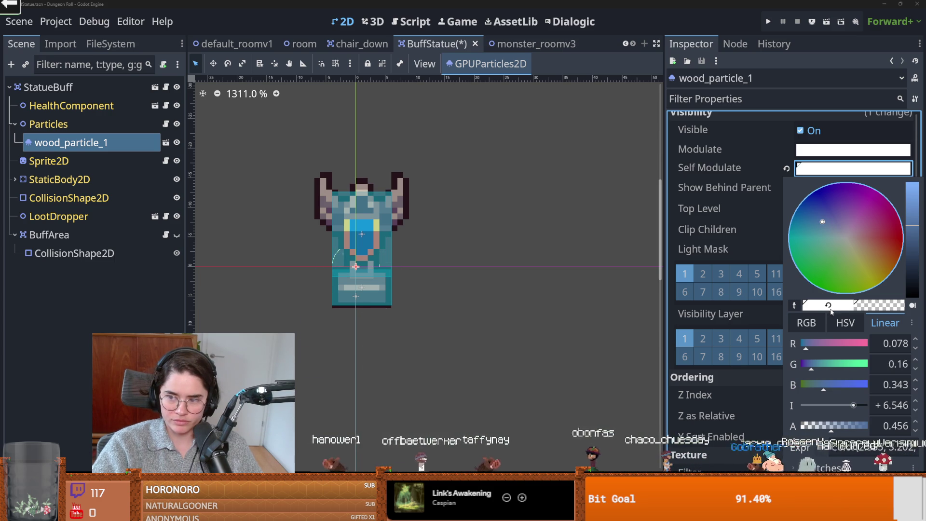
left_click(757, 310)
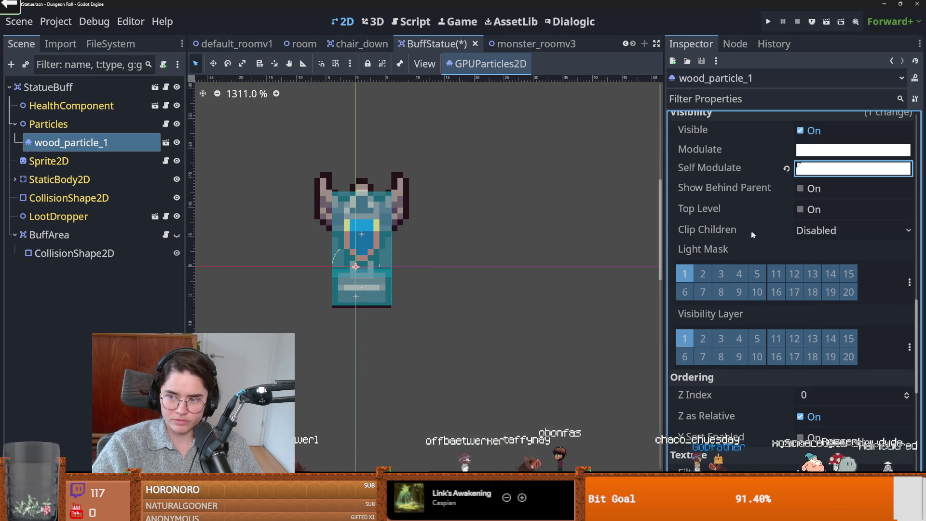
- Copy the Self Modulate colour value, then select the Particles node
scroll(819, 268, "up", 3)
left_click(819, 268)
left_click(775, 268)
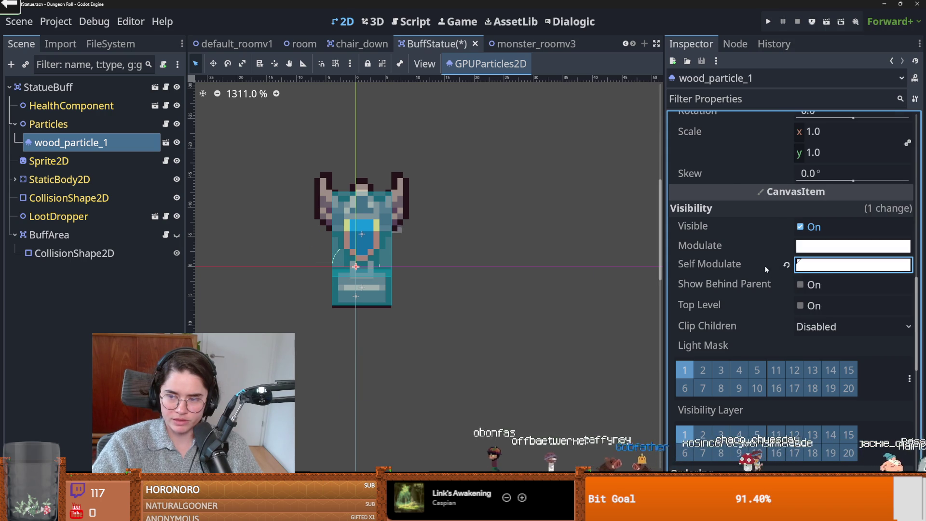
right_click(748, 265)
left_click(772, 275)
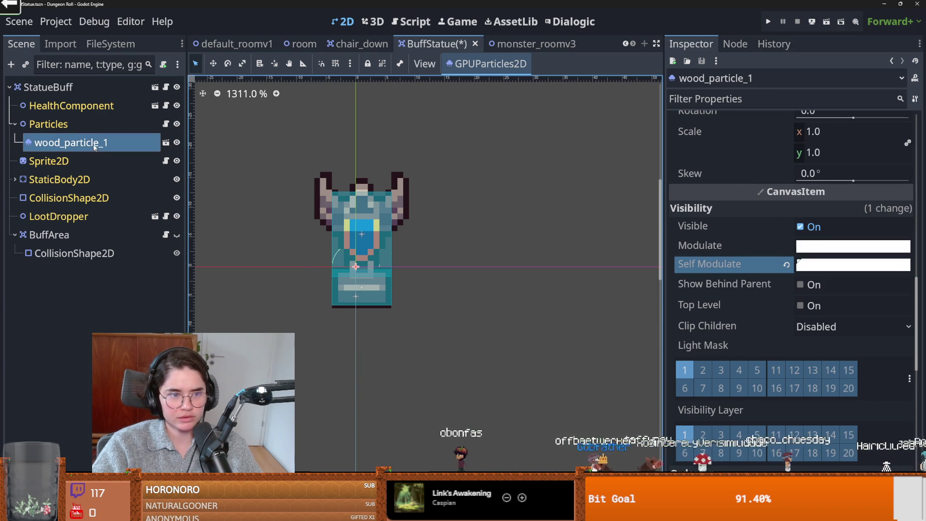
left_click(53, 125)
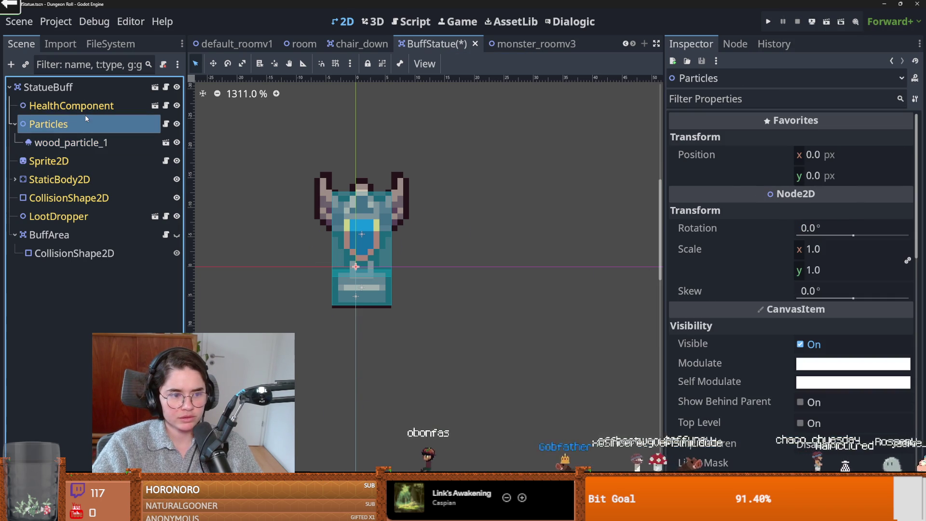
- Instantiate wood_particle_2.tscn as a child of the Particles node
left_click(26, 64)
type("wood")
key("Down")
key("Return")
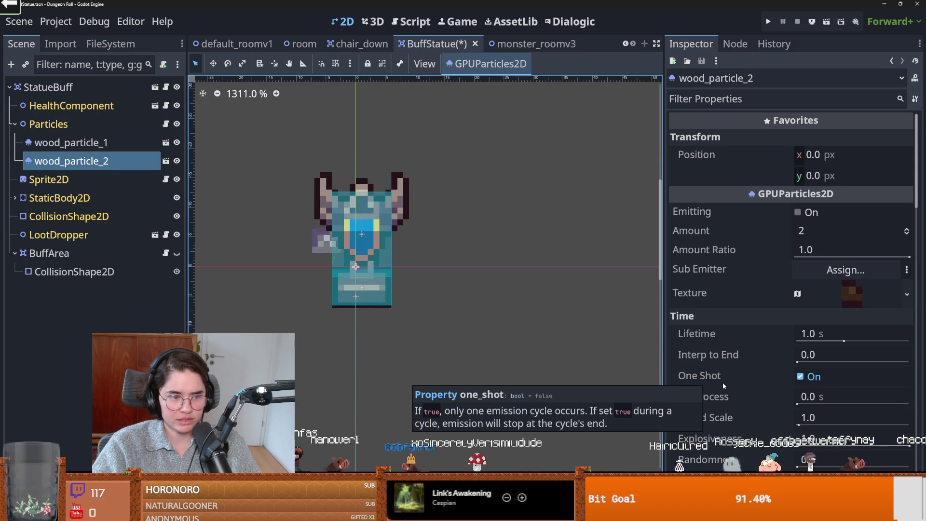
scroll(722, 382, "down", 5)
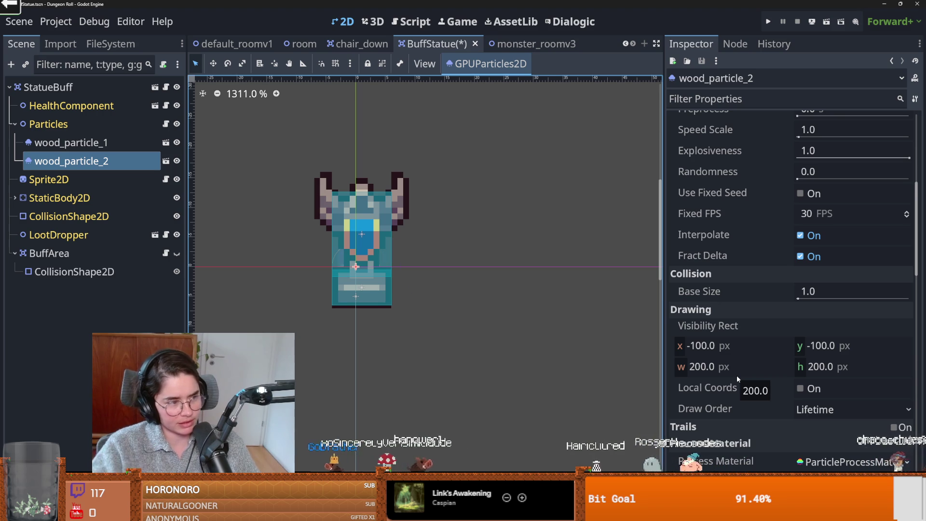
scroll(797, 372, "down", 6)
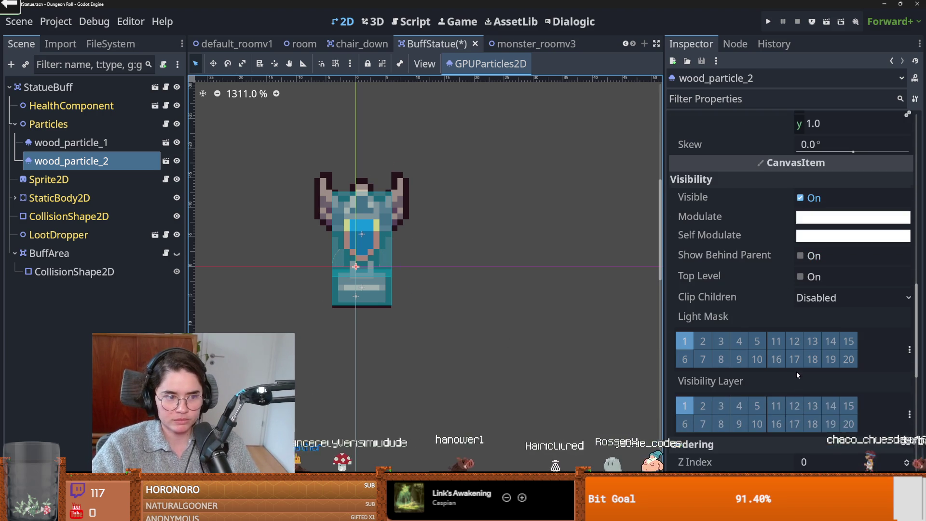
scroll(799, 370, "up", 1)
scroll(796, 357, "down", 1)
scroll(810, 338, "down", 1)
scroll(812, 336, "up", 4)
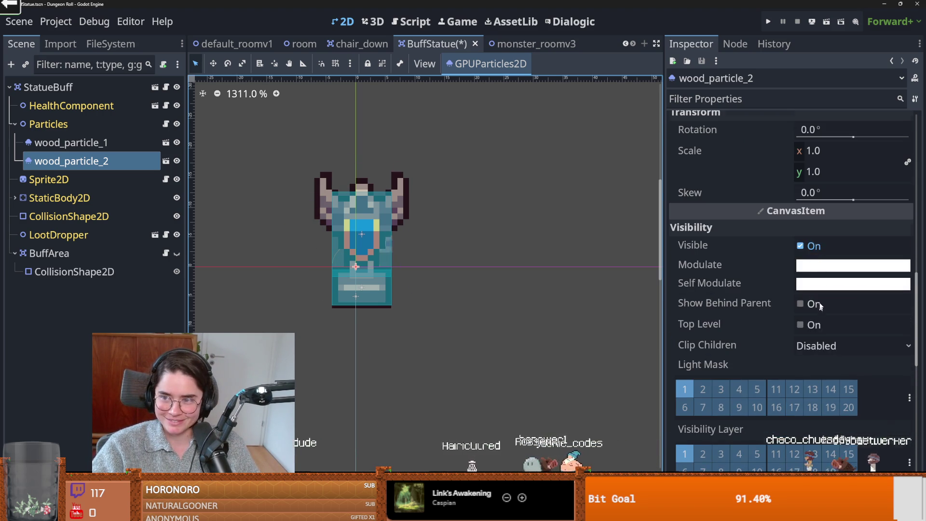
- Paste the copied Self Modulate tint onto wood_particle_2, preview its emission, and keep One Shot on
right_click(749, 284)
left_click(777, 306)
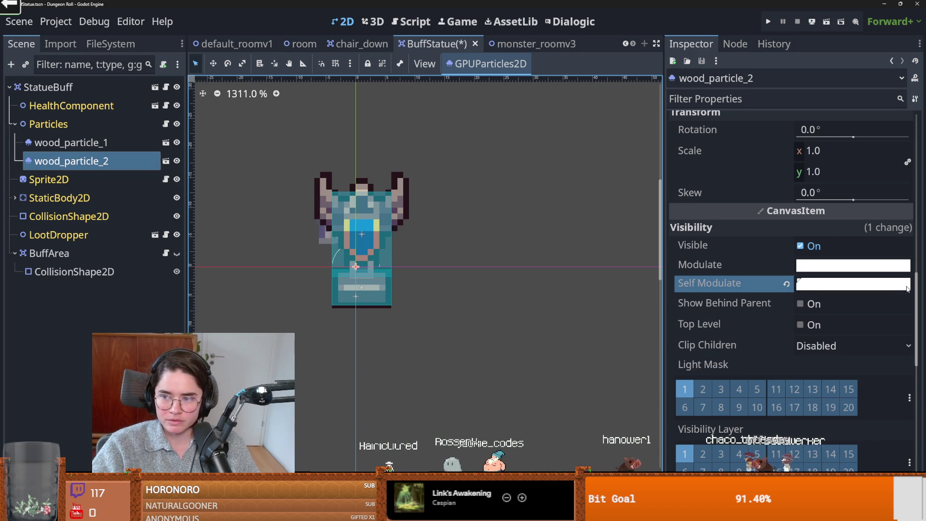
scroll(820, 231, "up", 5)
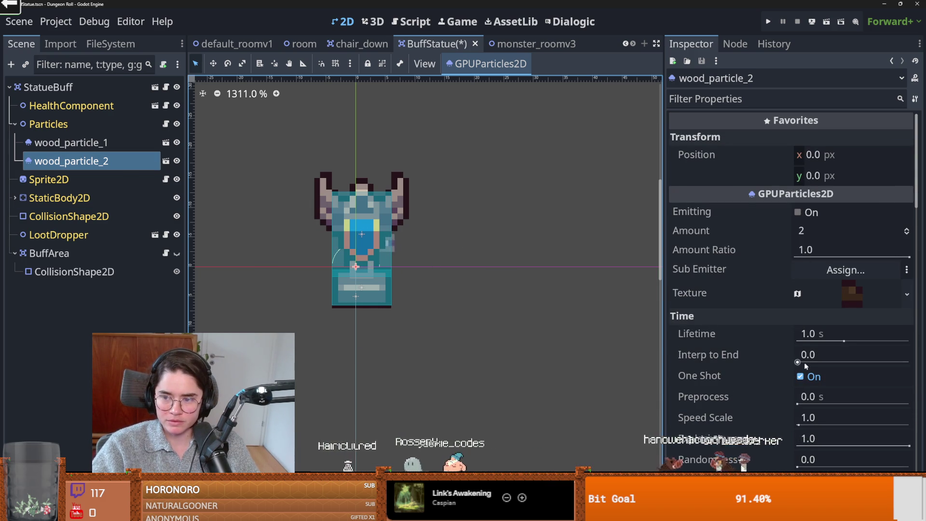
left_click(800, 376)
left_click(798, 213)
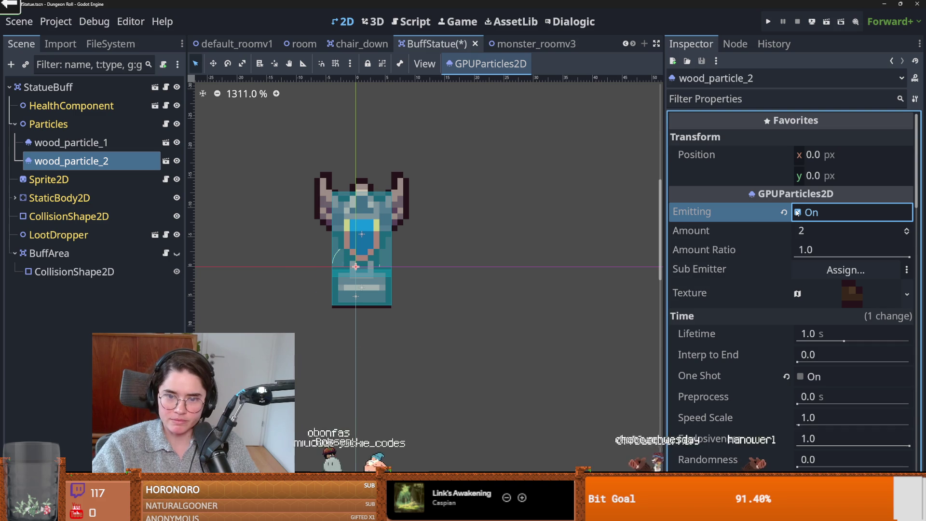
left_click(801, 377)
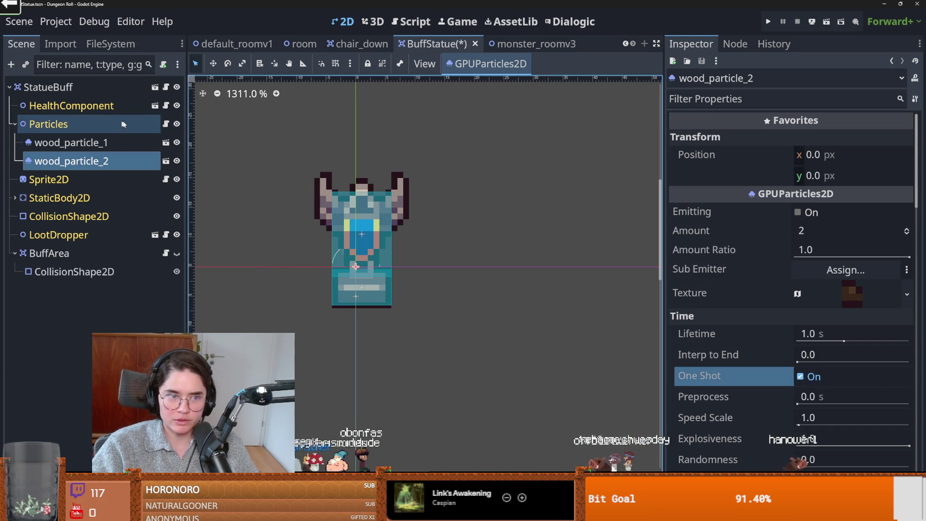
- Turn on One Shot for wood_particle_1 and save the scene
left_click(71, 142)
scroll(780, 300, "down", 5)
scroll(780, 300, "up", 5)
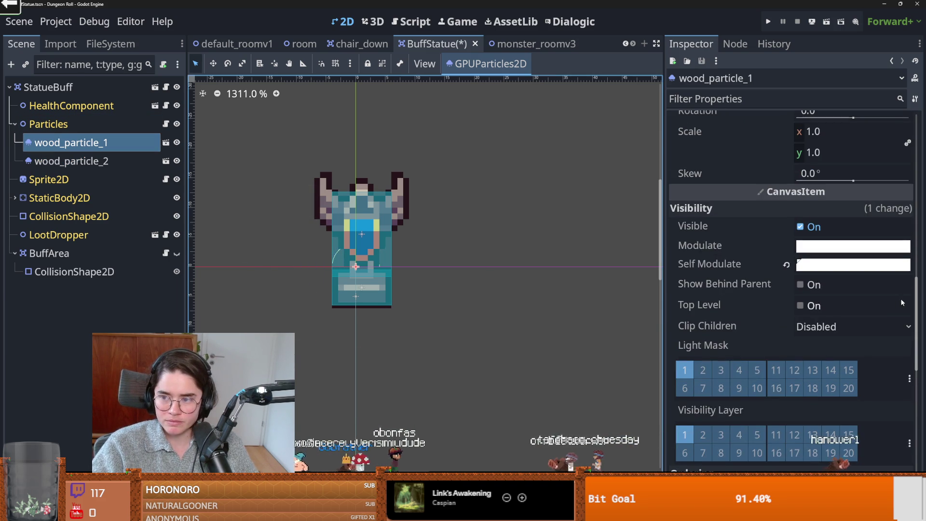
scroll(799, 319, "up", 5)
left_click(801, 376)
key("ctrl+s")
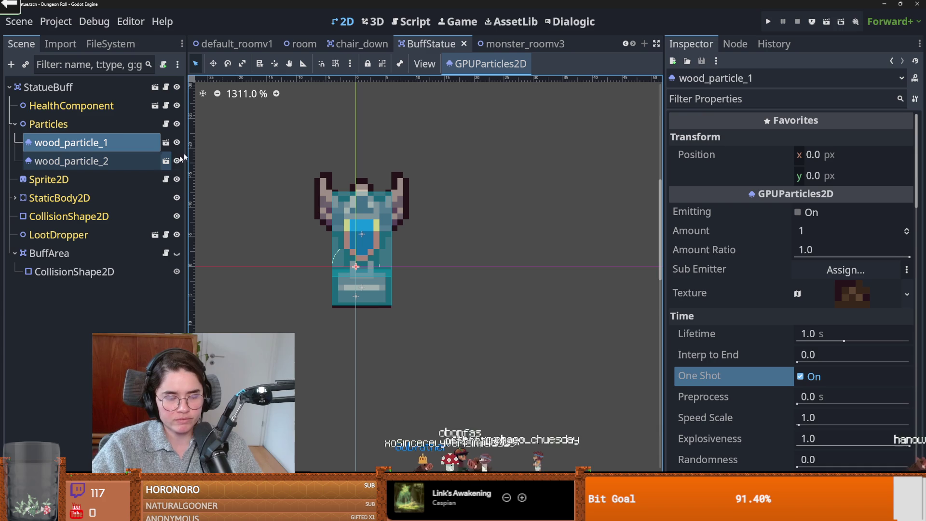
- Drag wood_particle_1 and wood_particle_2 onto the statue and save the scene
mouse_move(361, 246)
left_mouse_down()
mouse_move(369, 256)
mouse_move(392, 187)
left_mouse_up()
left_click(72, 161)
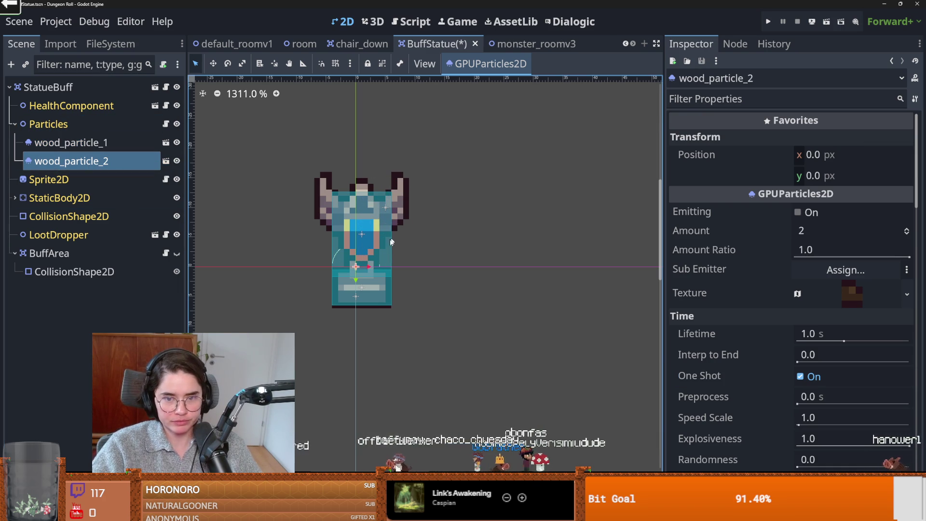
mouse_move(356, 267)
left_mouse_down()
mouse_move(330, 203)
mouse_move(338, 200)
left_mouse_up()
key("ctrl+s")
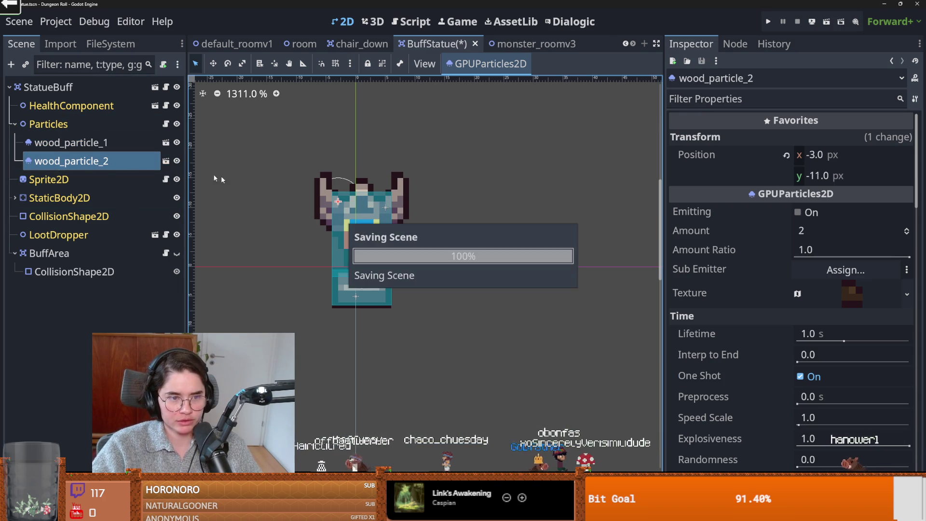
left_click(114, 160)
key("Escape")
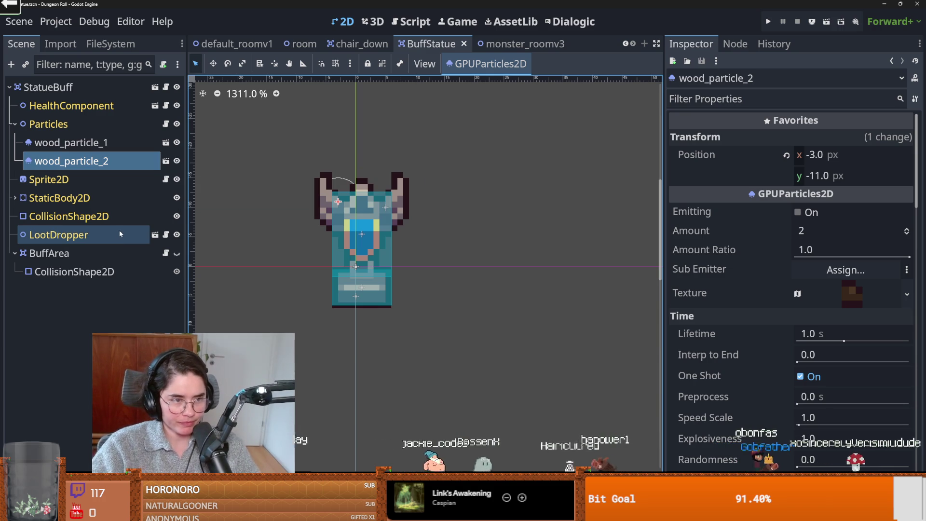
key("ctrl+s")
- Open BuffArea's buff_area.gd in the Script editor
left_click(121, 253)
left_click(166, 253)
mouse_move(434, 191)
left_mouse_down()
mouse_move(312, 105)
mouse_move(314, 117)
left_mouse_up()
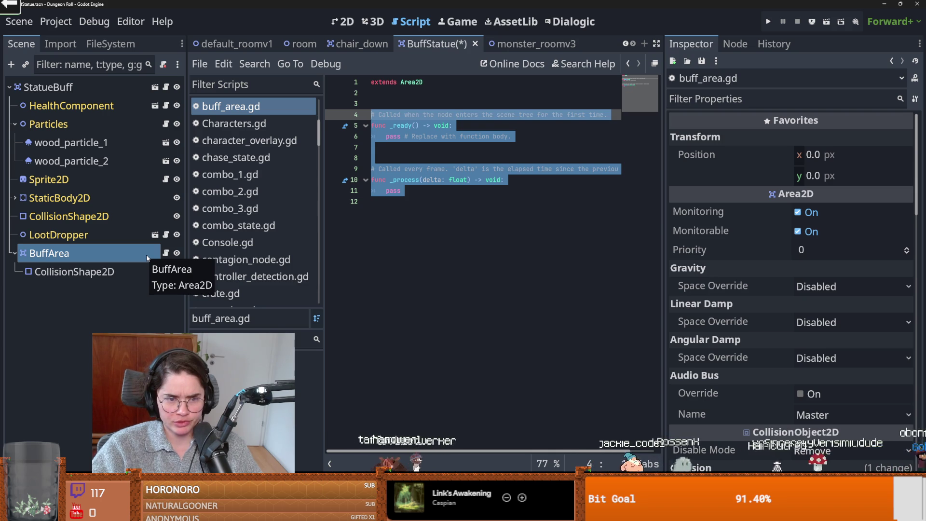
left_click(428, 204)
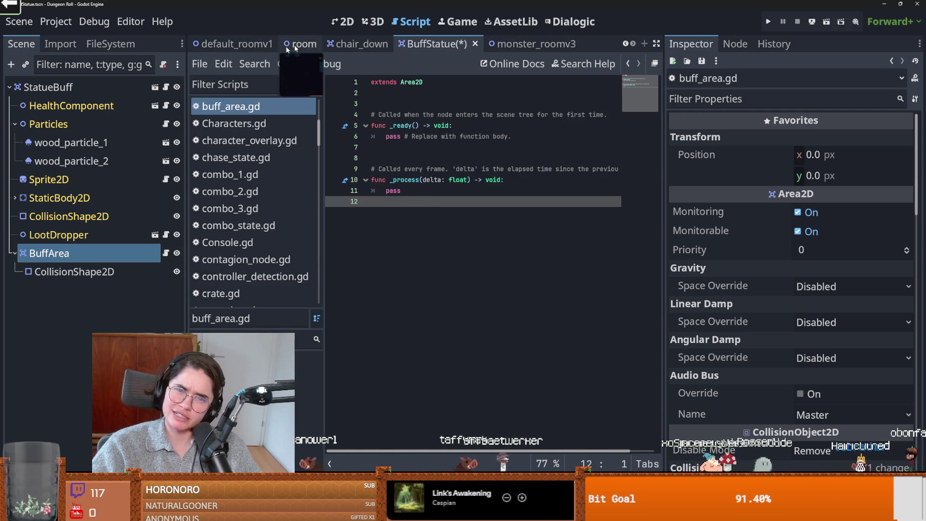
- Filter the FileSystem dock by 'en' and save
left_click(110, 44)
left_click(62, 87)
type("e")
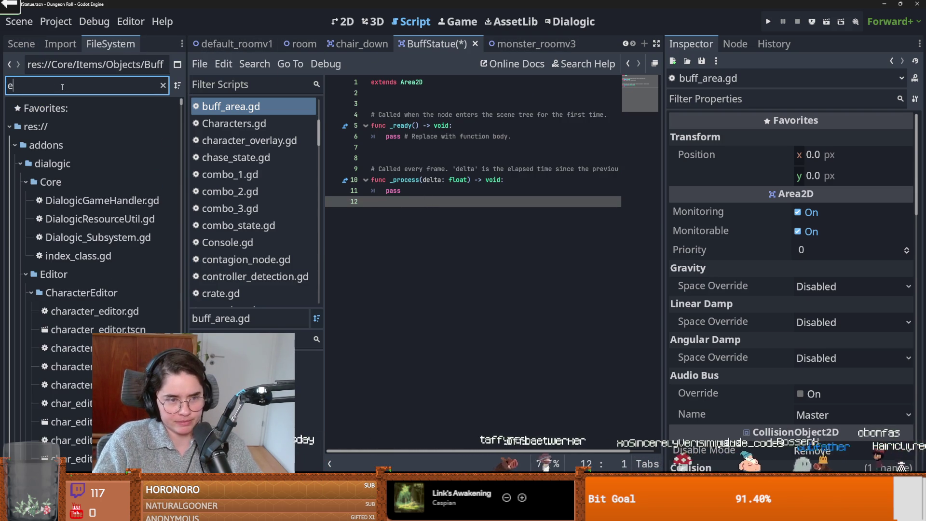
type("n")
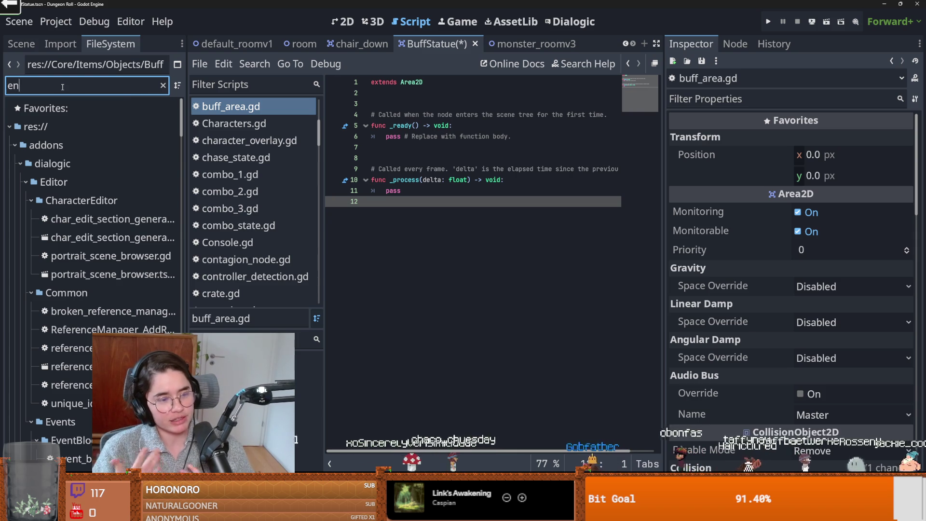
left_click(434, 206)
key("ctrl+s")
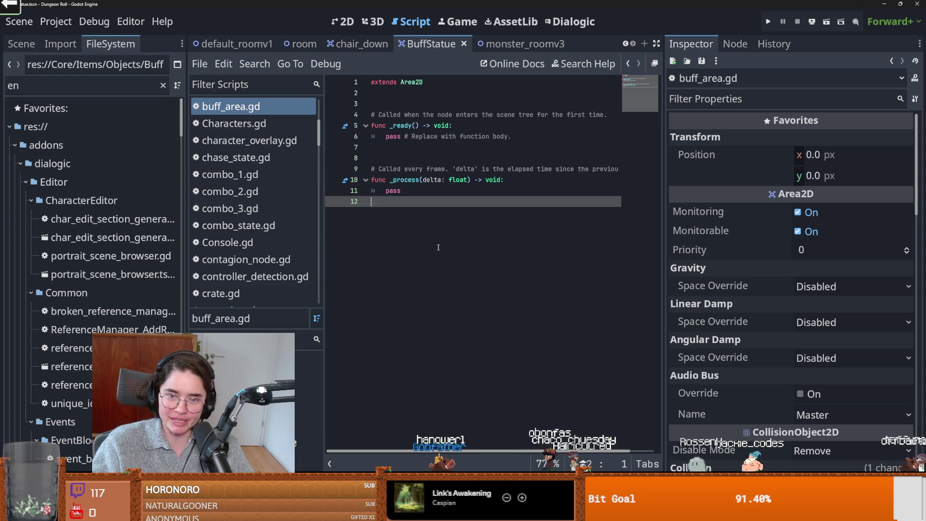
- Delete the comment on line 9 of buff_area.gd and save the script
triple_click(378, 169)
key("BackSpace")
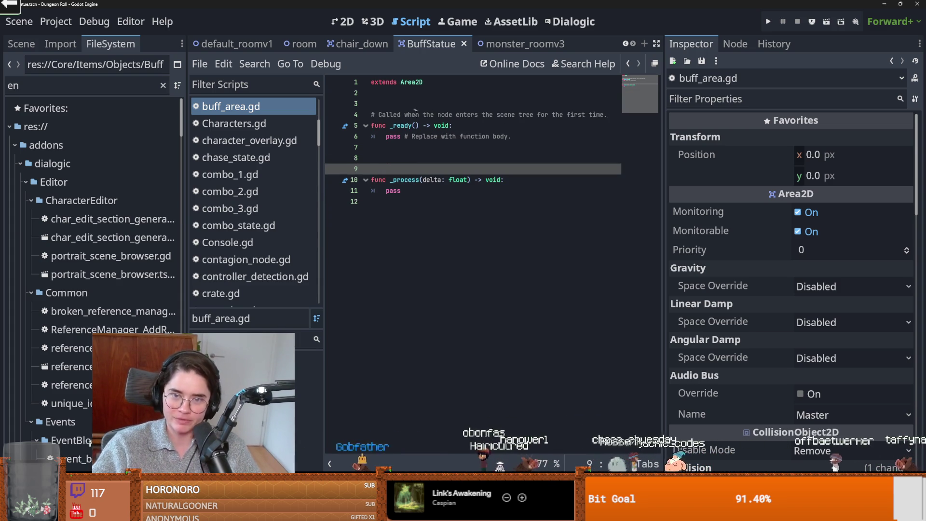
left_click(449, 249)
key("ctrl+s")
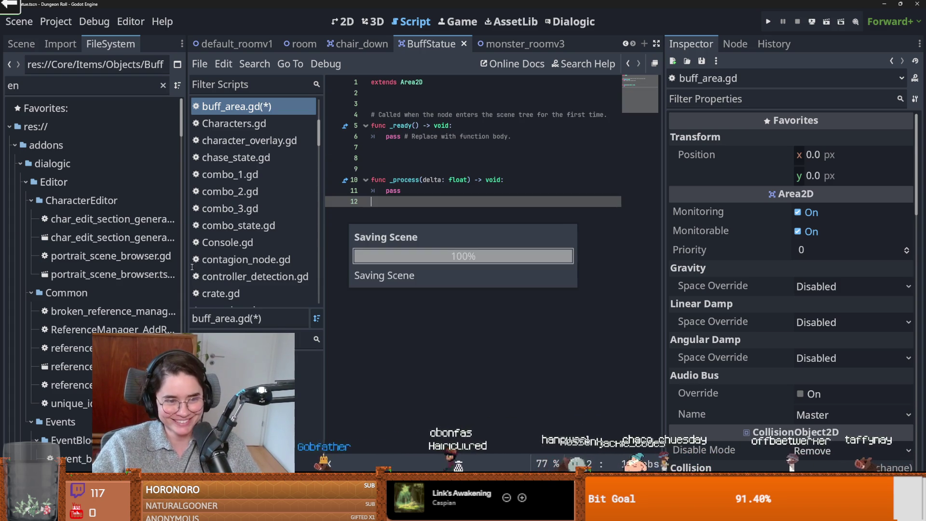
- Collapse the Editor and dialogic folders and change the file filter to 'parti'
left_click(28, 182)
left_click(21, 163)
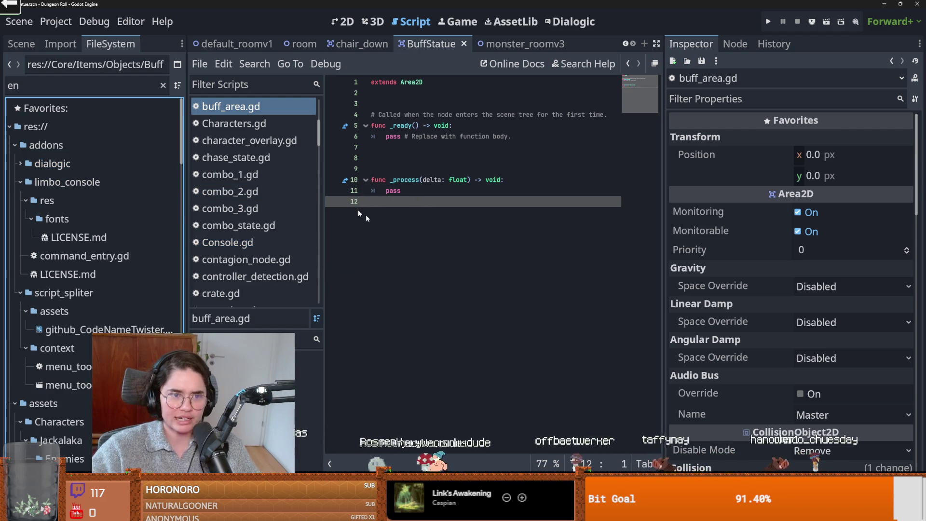
double_click(68, 88)
type("part")
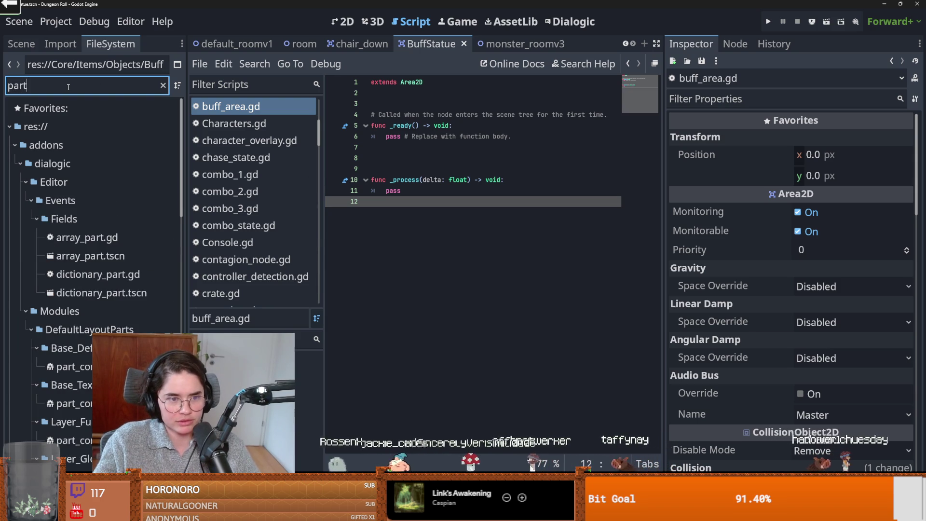
type("i")
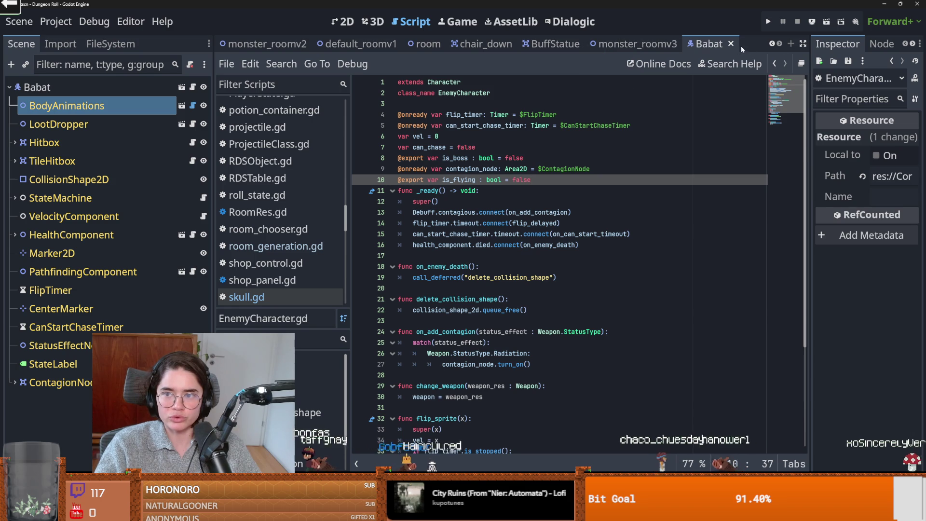
- Replace the pass in _ready with body_entered.connect(on_body_entered)
left_click(555, 44)
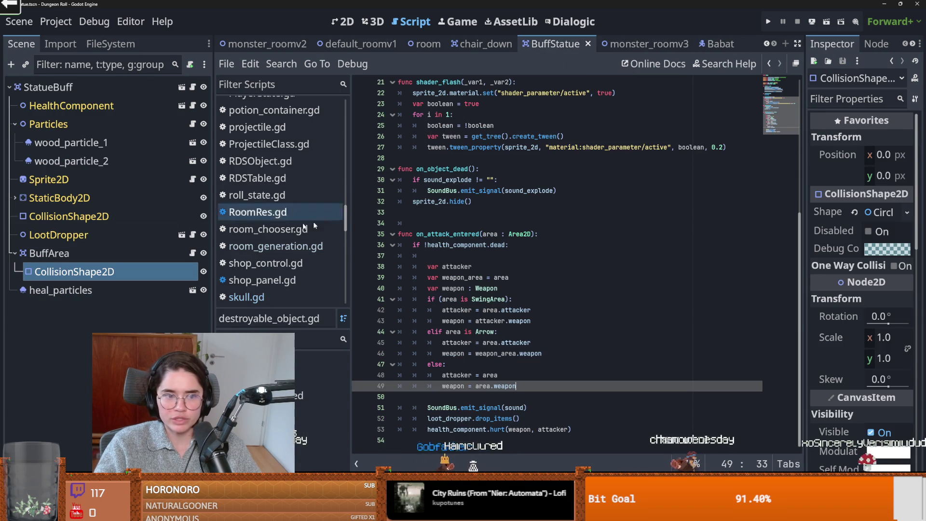
left_click(192, 254)
left_click(467, 237)
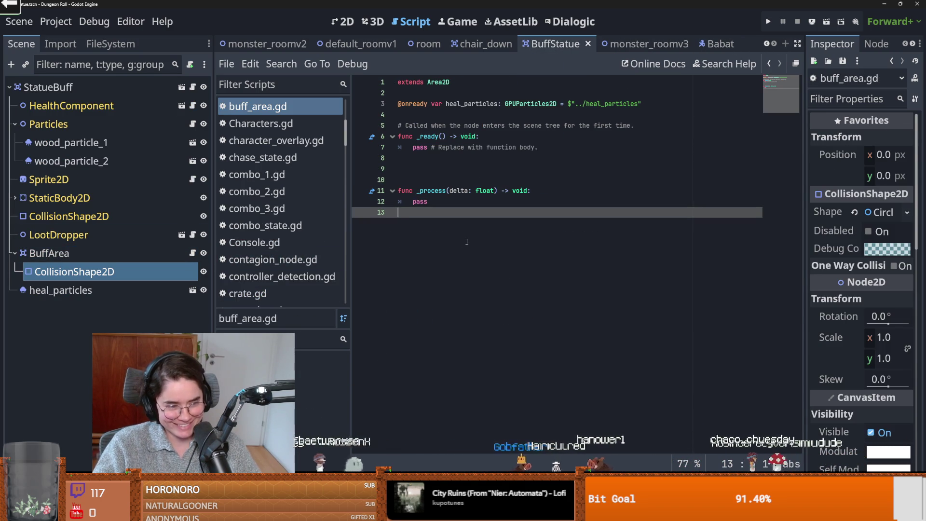
left_click_drag(538, 136, 410, 139)
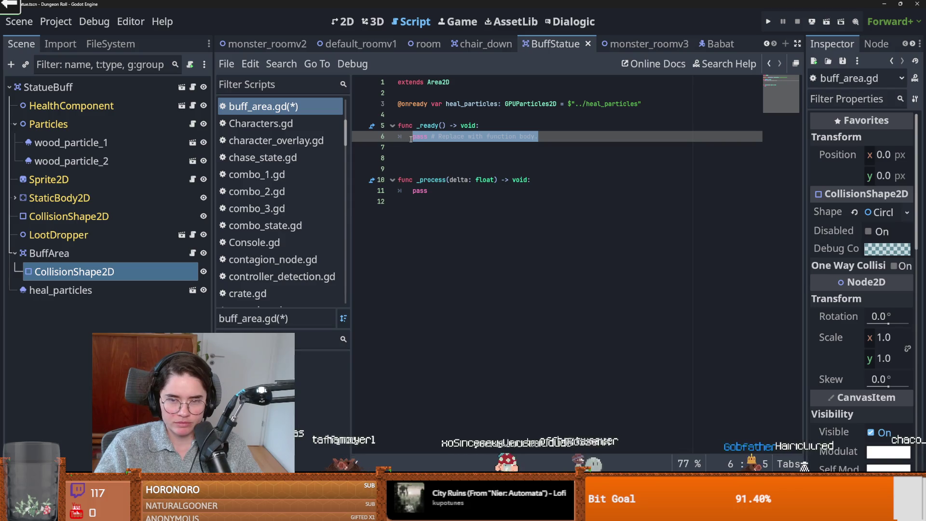
type("body_")
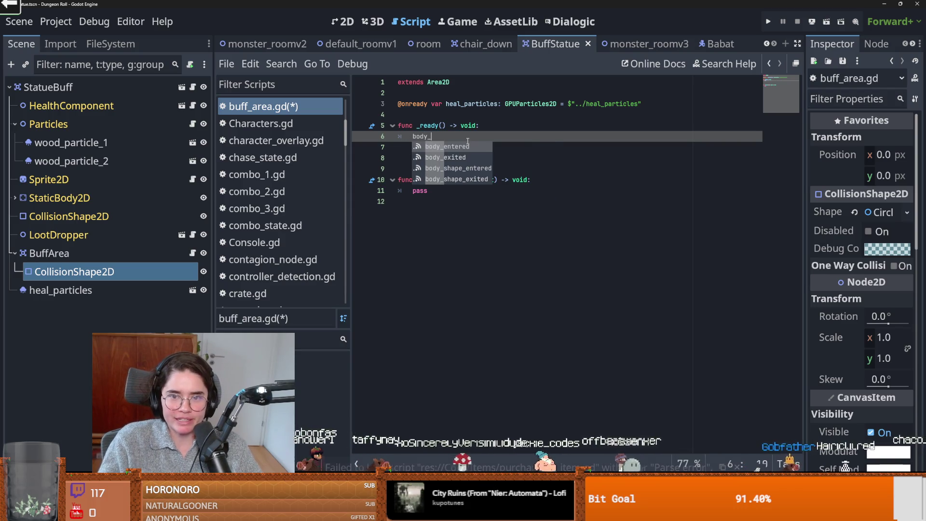
type("entered.connect(on_body_entered")
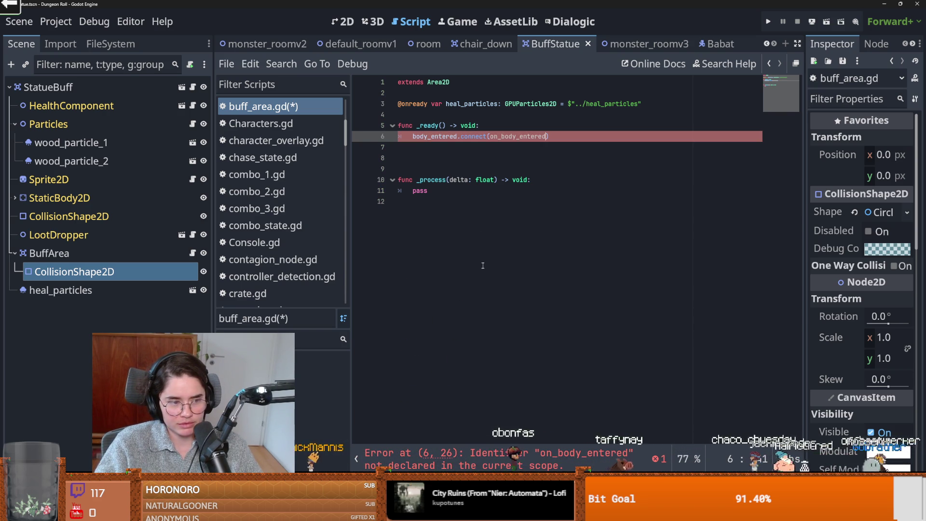
- Delete the unused _process function from buff_area.gd
left_click_drag(479, 259, 479, 167)
key("BackSpace")
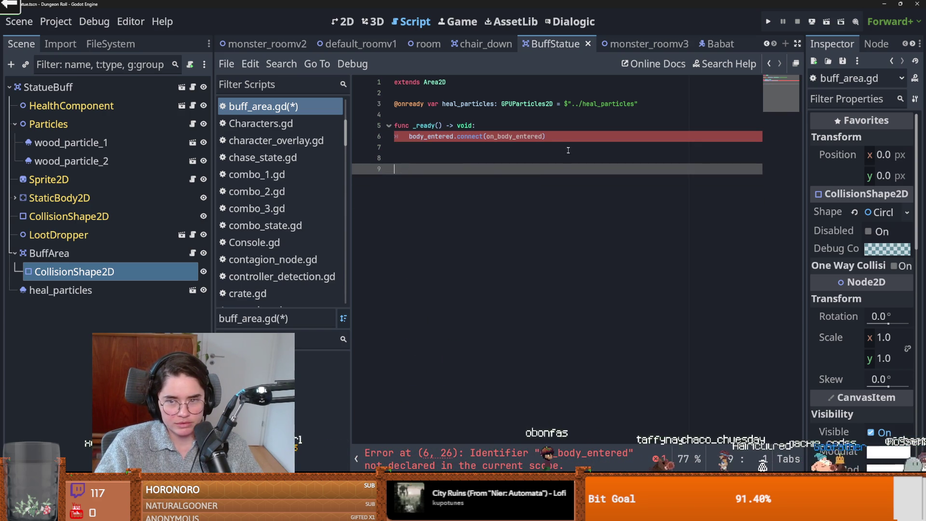
left_click(459, 162)
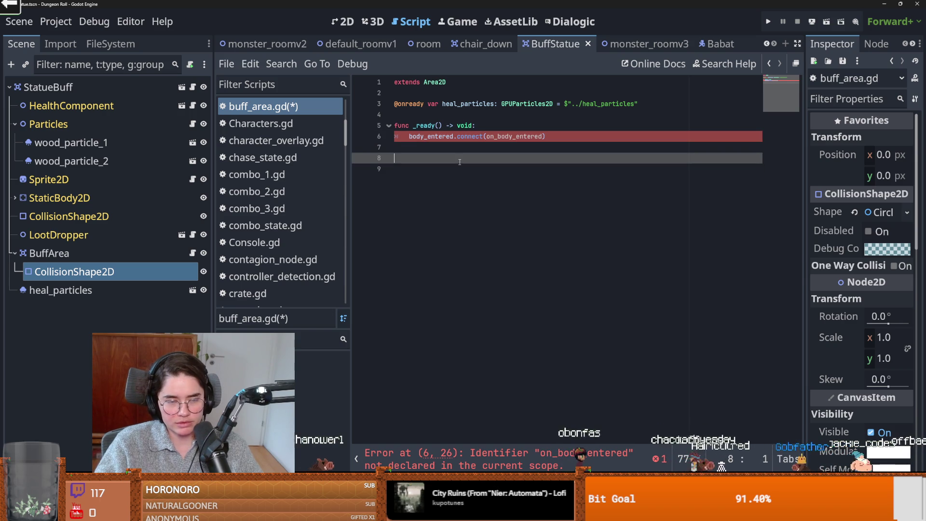
- Declare func on_body_entered(body): with a placeholder pass
type("funcon_body_entered()")
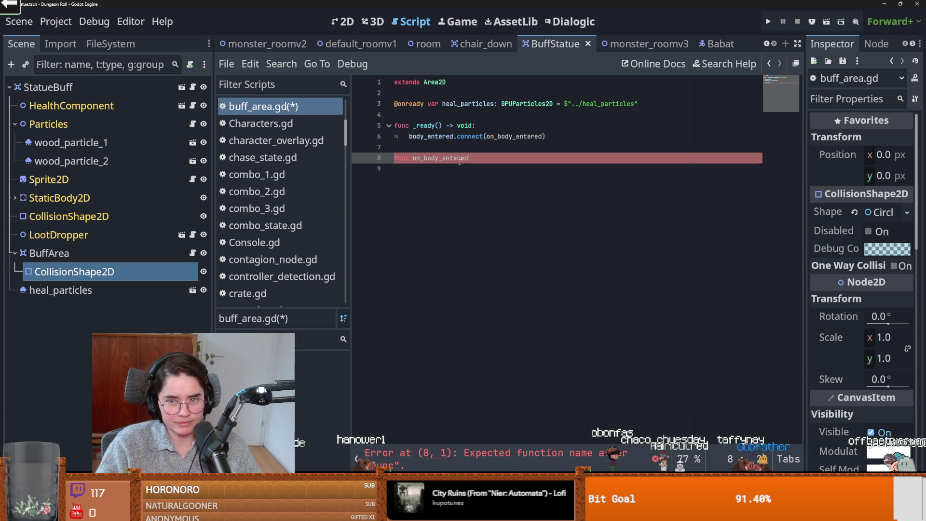
type(":")
key("Return")
type("pass")
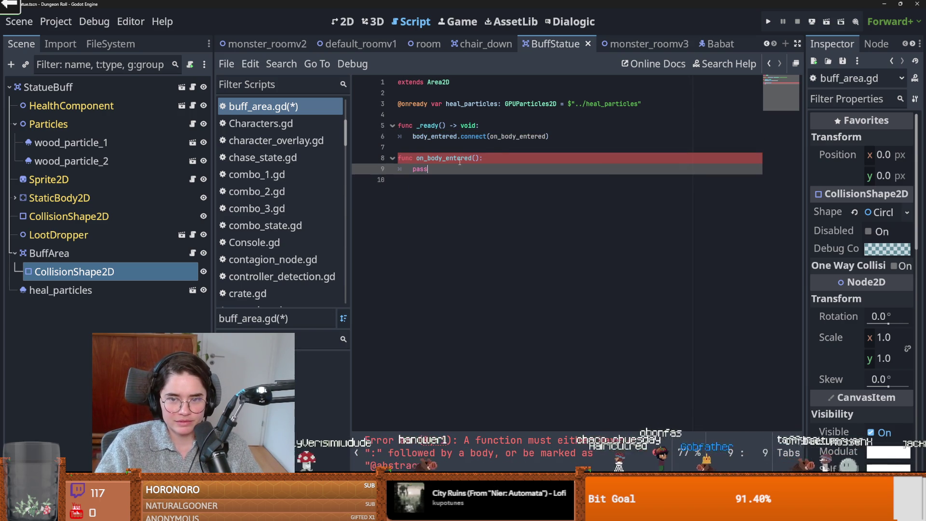
left_click(474, 158)
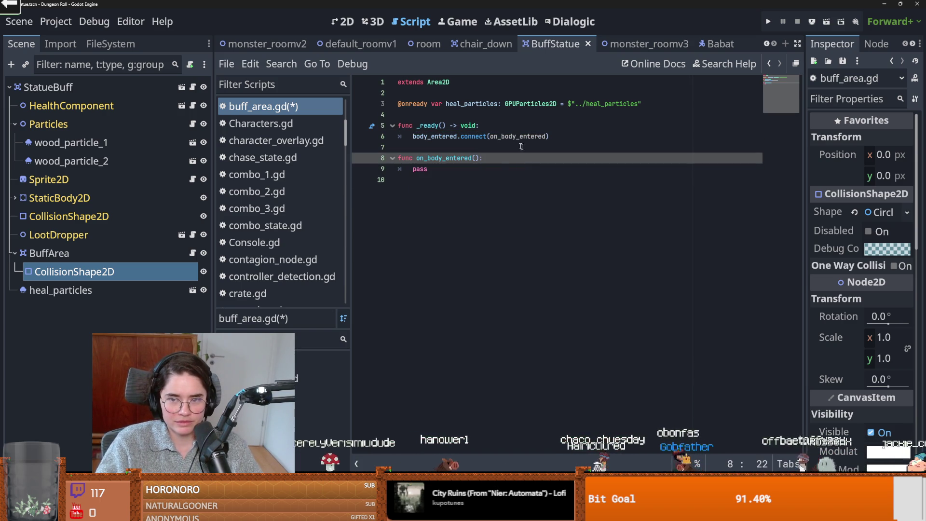
type("body")
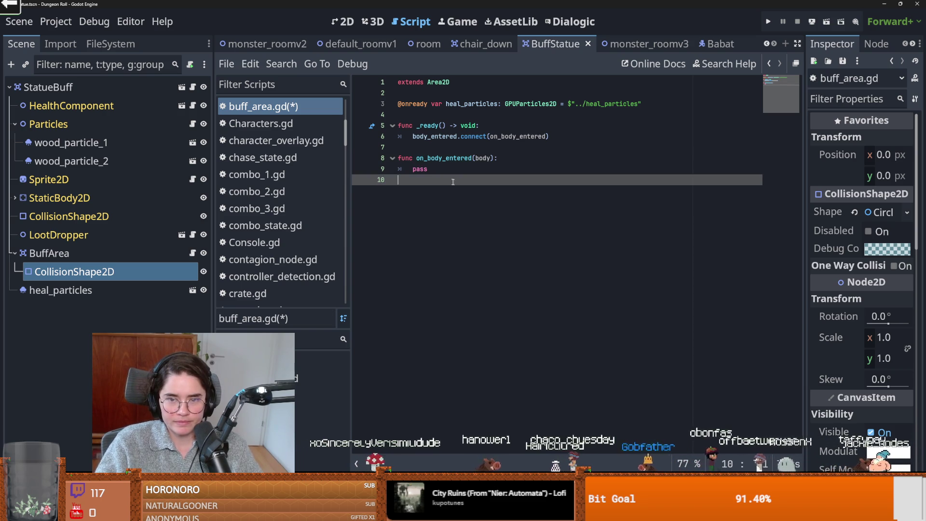
- Replace pass with 'if body is EnemyCharacter:' calling body.health_component.took_damage.connect
double_click(419, 169)
type("sy ")
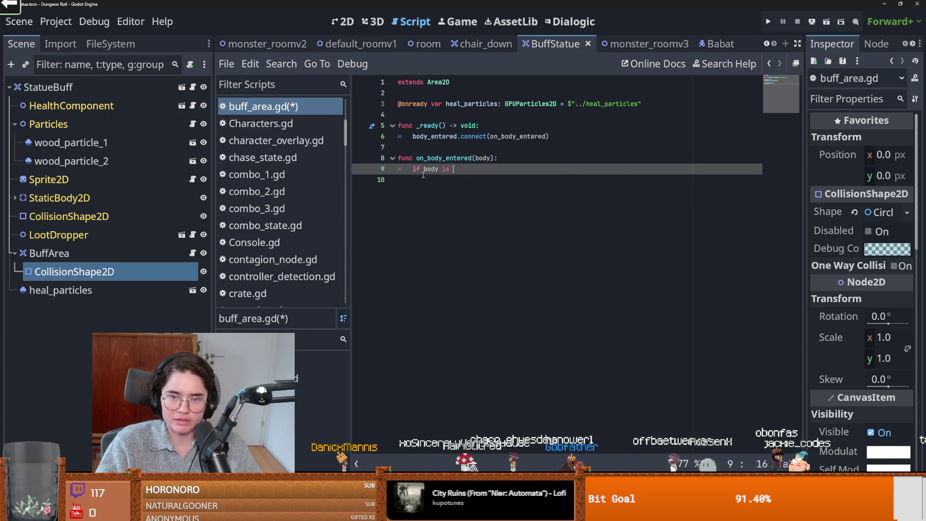
type("Enemy")
key("Return")
type(":")
key("Return")
type("p")
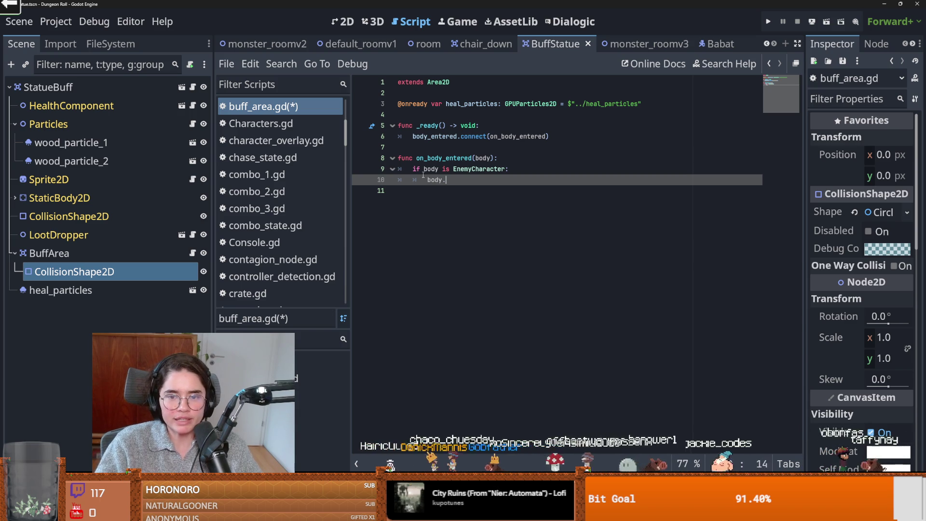
type("health")
key("Return")
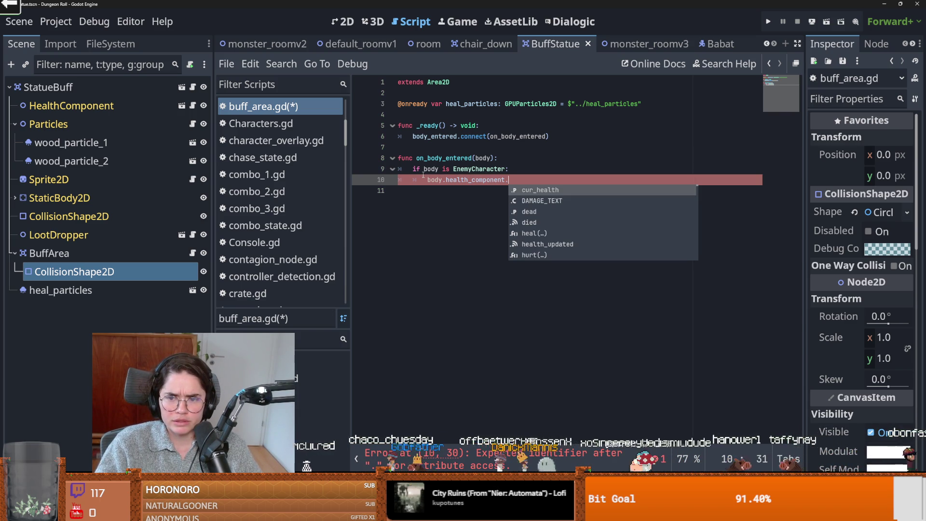
type("ta")
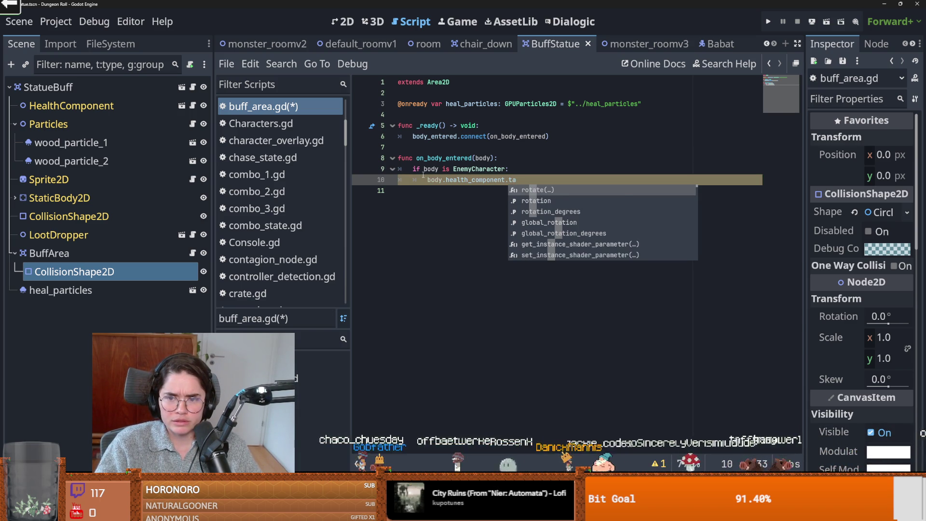
key("BackSpace")
key("Return")
type(".c")
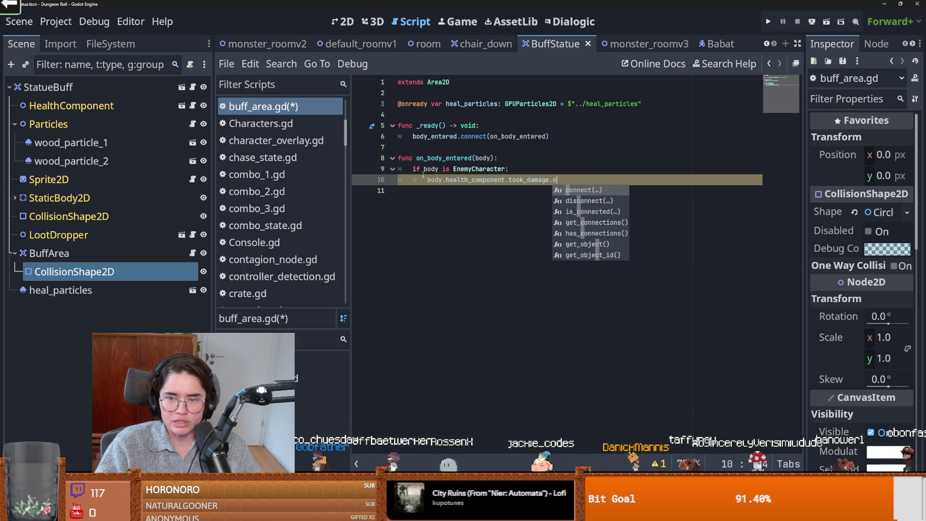
key("Return")
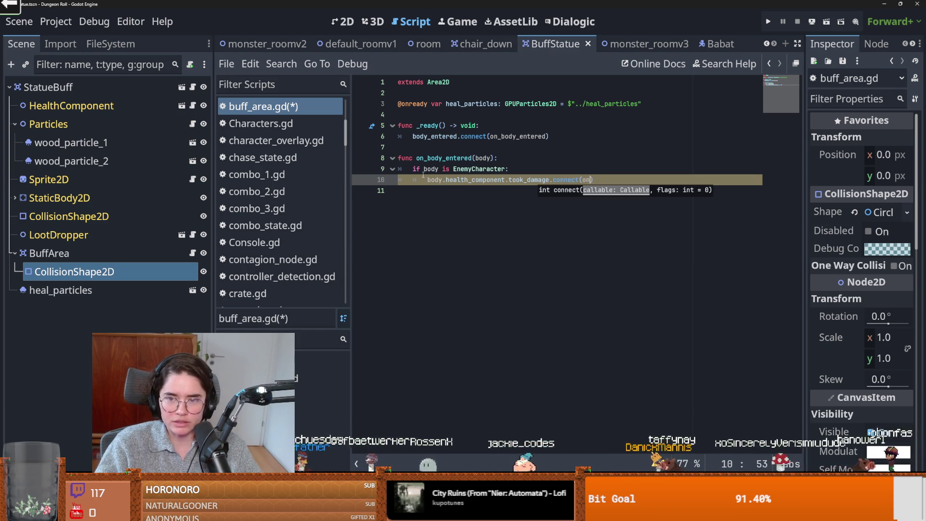
- Complete the connect call with on_enemy_take_dmg.bind(body)
type("_enemy_take_dmg")
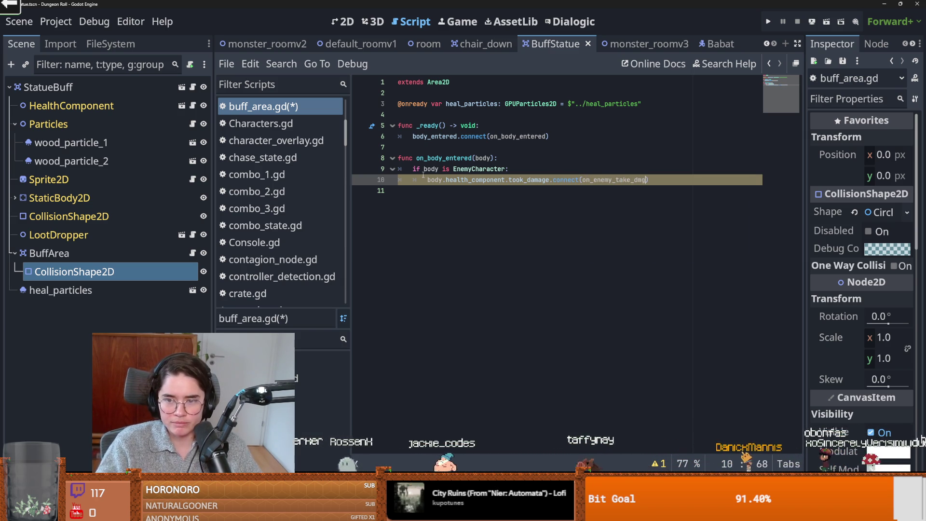
left_click(496, 181)
double_click(597, 185)
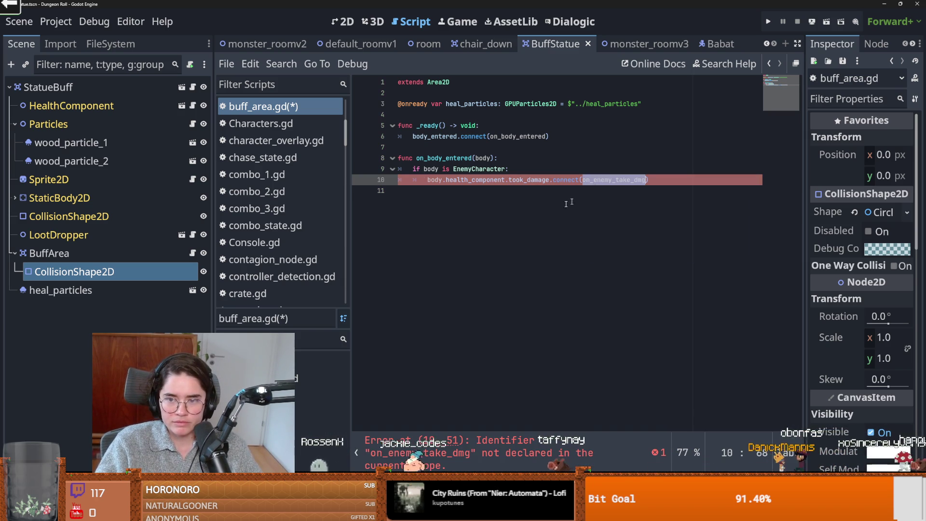
left_click(486, 218)
key("Return")
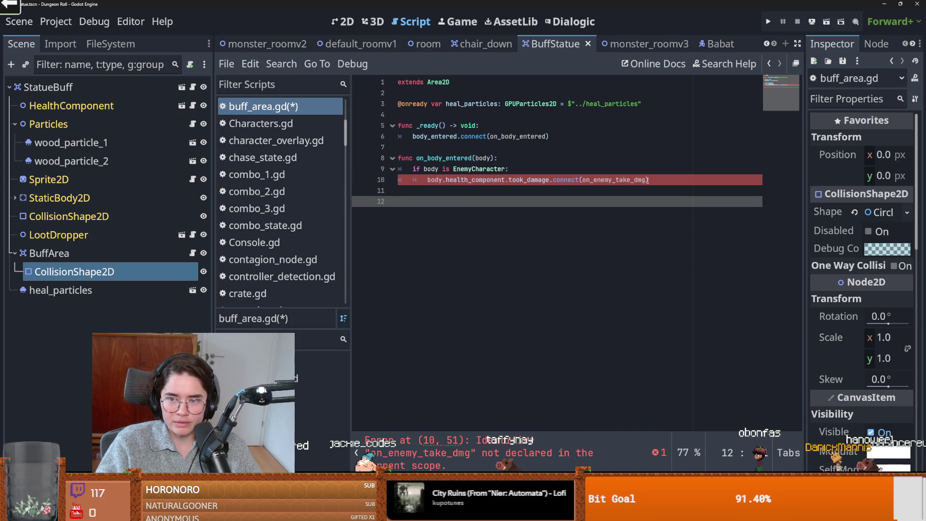
left_click(648, 180)
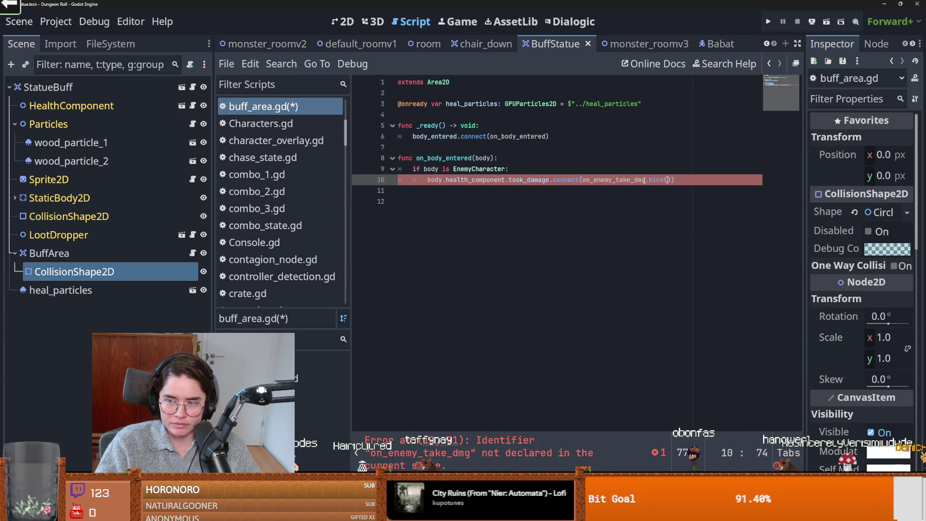
type("body")
left_click(519, 203)
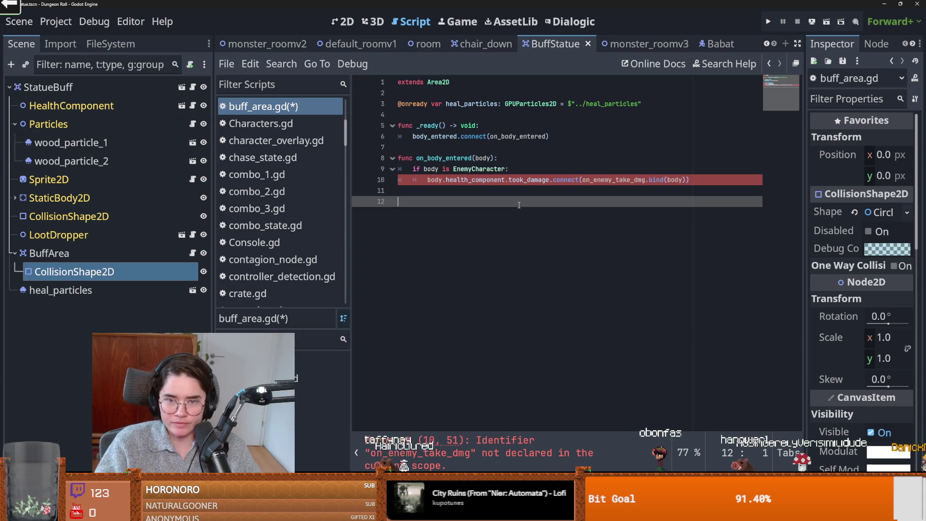
- Add func on_enemy_take_dmg(body): with pass below on_body_entered and save the script
key("Return")
type("func on_enemy_take_dmg(body)")
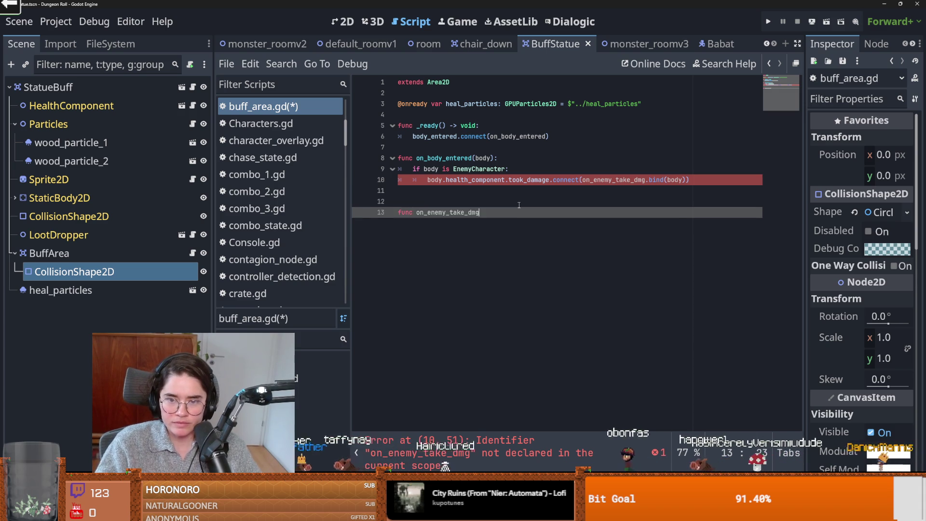
type(":")
key("Return")
type("pass")
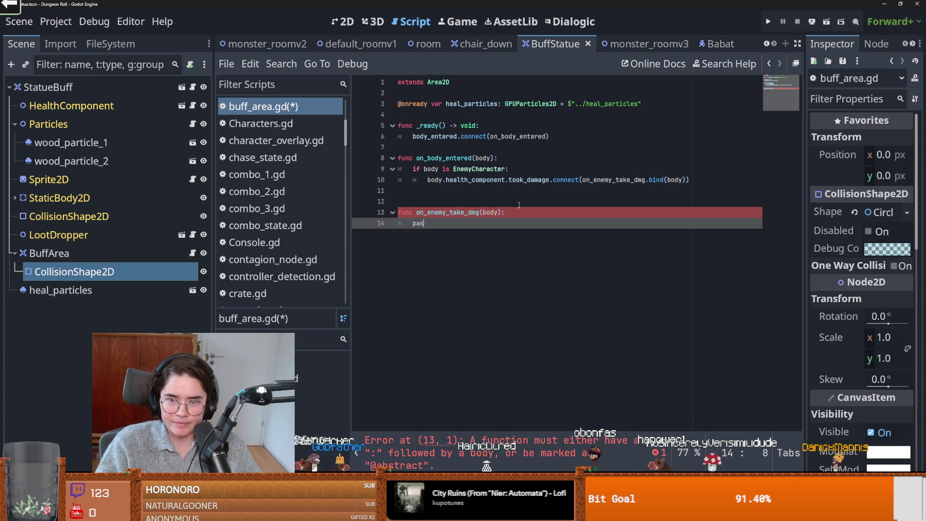
key("ctrl+s")
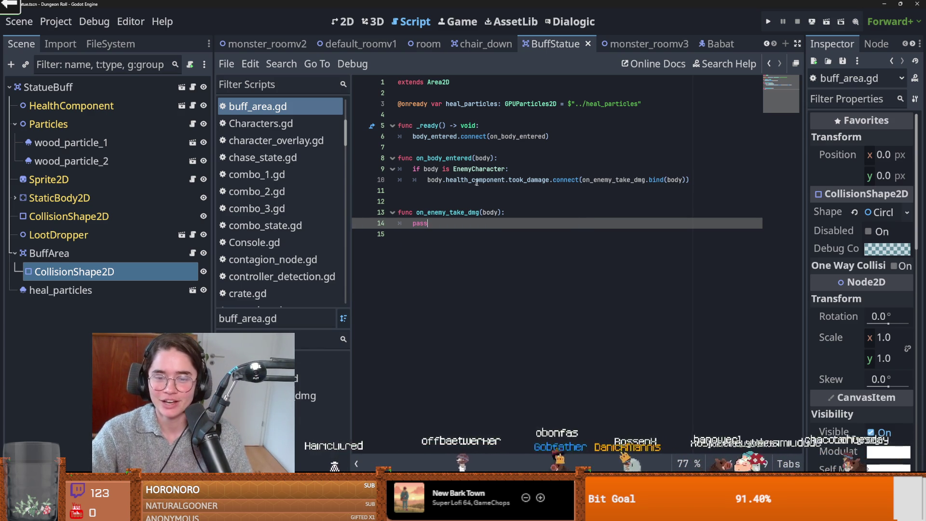
left_click(433, 181)
- Delete the extra blank line 12 above on_enemy_take_dmg, leaving its pass body
double_click(539, 181)
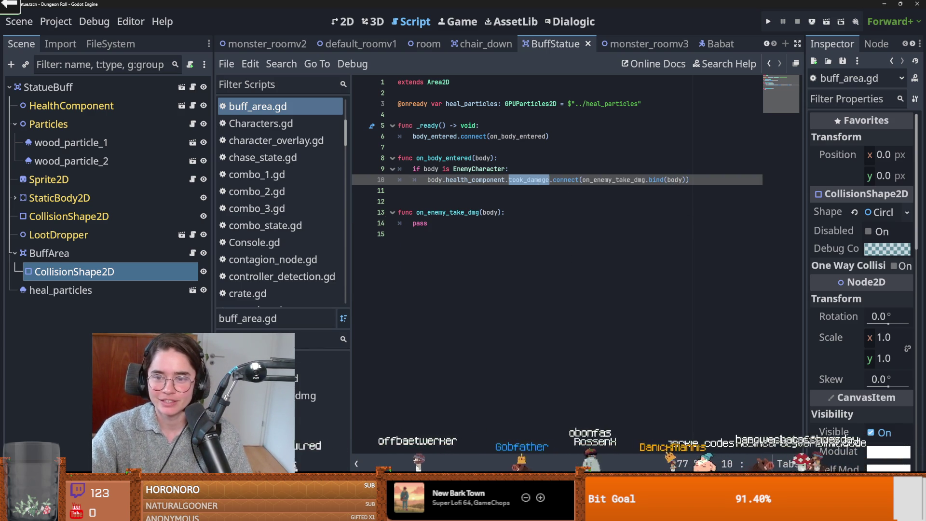
double_click(475, 180)
double_click(531, 180)
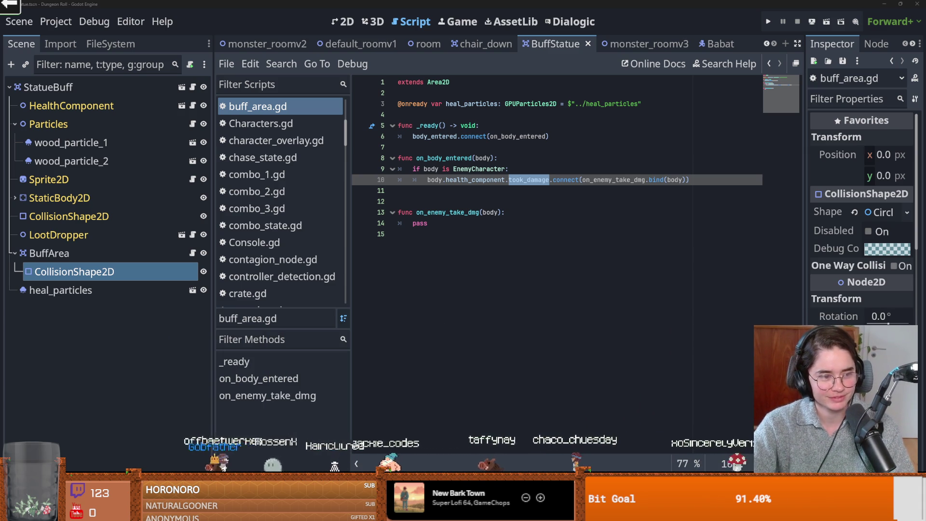
left_click(546, 202)
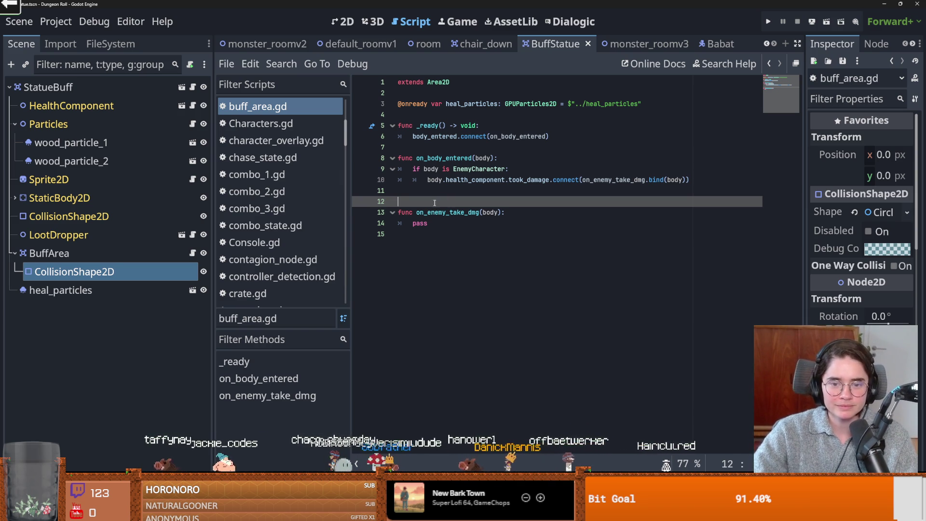
key("BackSpace")
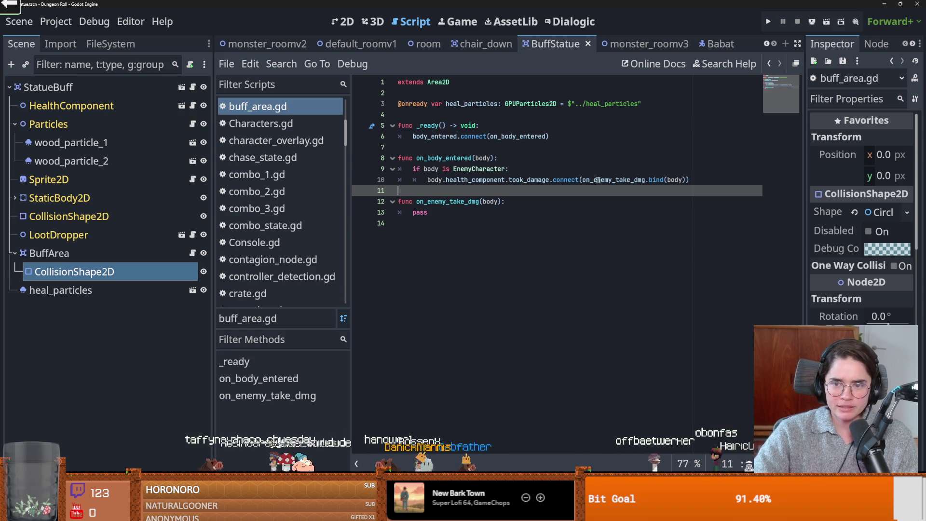
left_click(453, 201)
left_click_drag(413, 212, 429, 212)
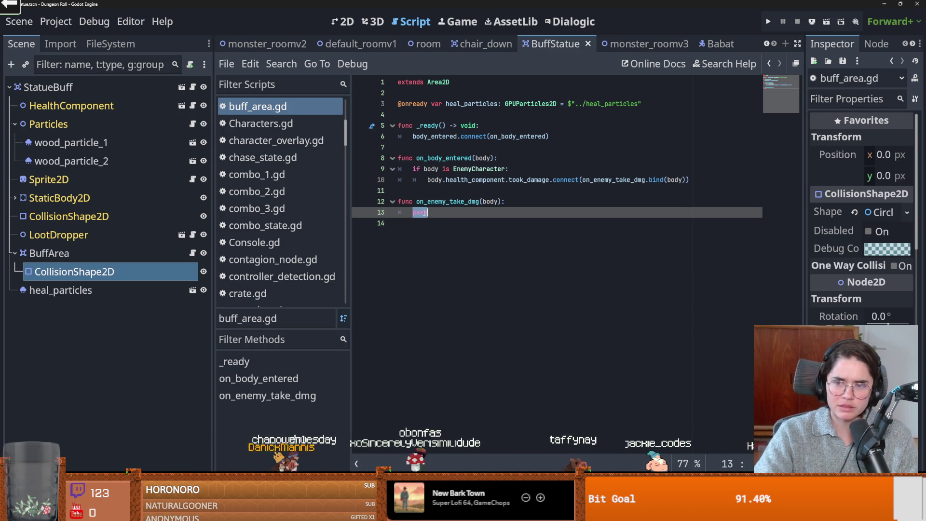
- Add a one-shot Timer with 2 s wait time under BuffArea, save, and open buff_area.gd
right_click(95, 253)
left_click(138, 113)
type("timer")
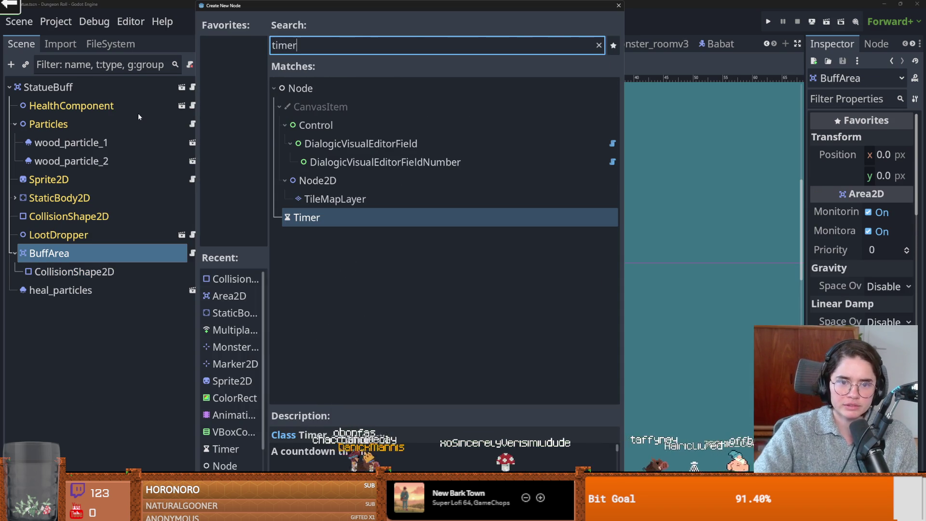
key("Return")
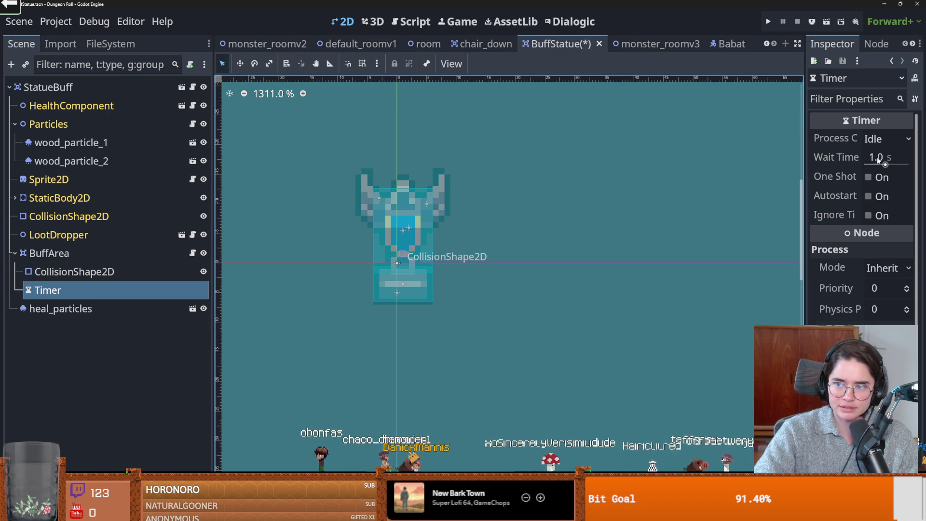
left_click(879, 159)
type("2")
key("Return")
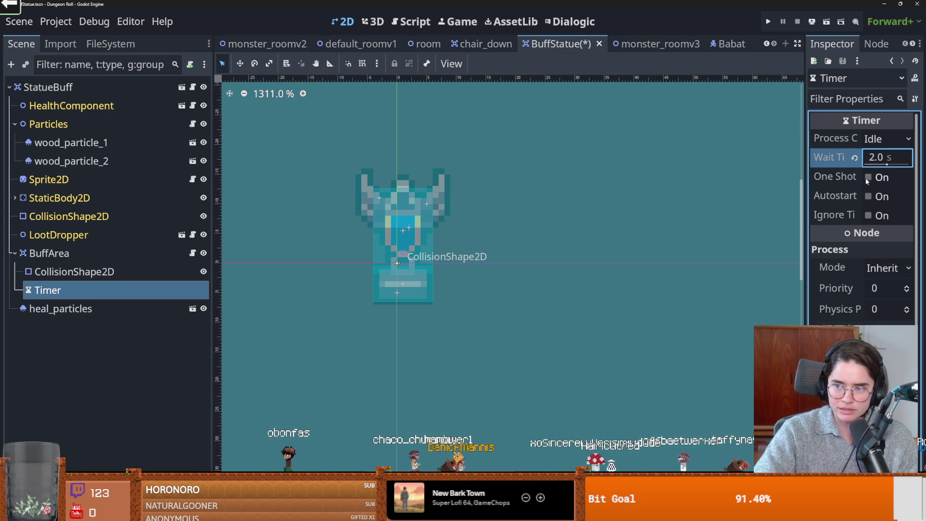
left_click(868, 178)
key("ctrl+s")
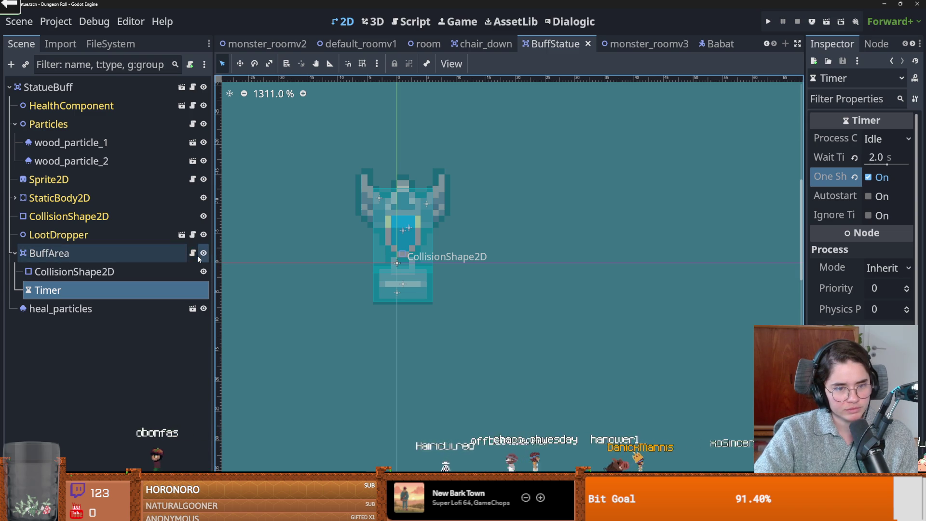
left_click(193, 253)
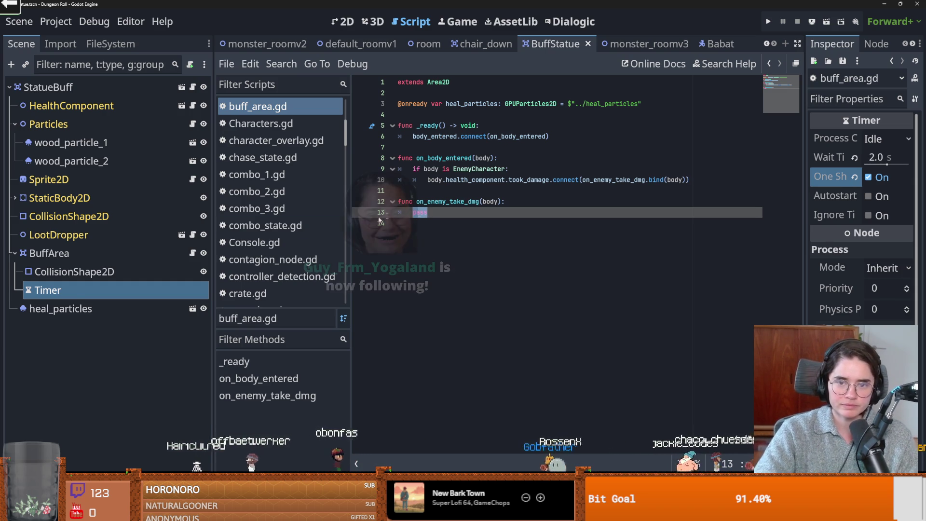
mouse_move(48, 290)
left_mouse_down()
mouse_move(371, 111)
mouse_move(476, 115)
left_mouse_up()
double_click(455, 115)
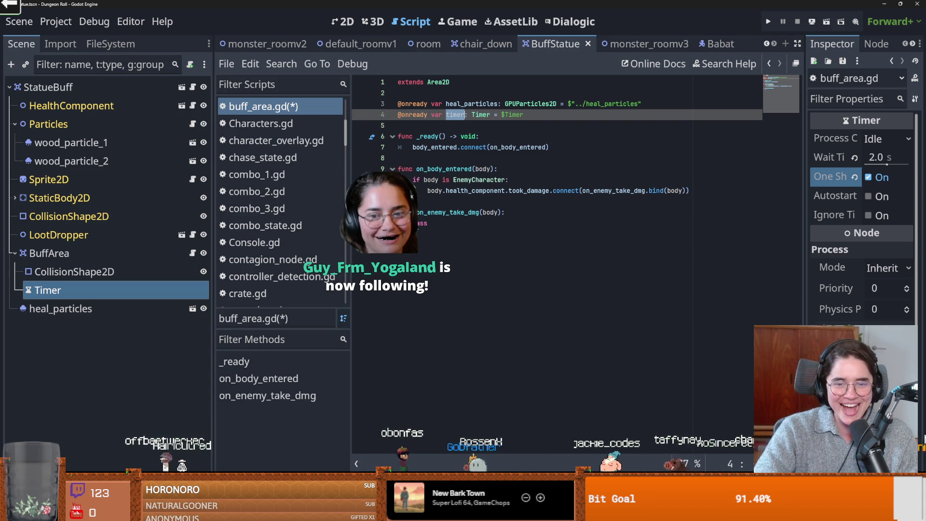
double_click(422, 223)
type("timer.time")
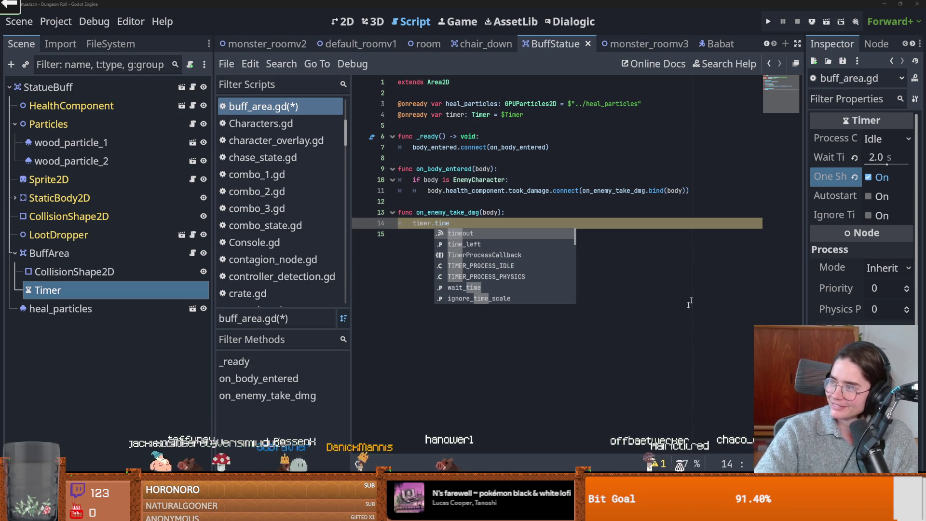
- Complete line 14 as timer.timeout.connect(heal_enemy.bind(body))
left_click(388, 272)
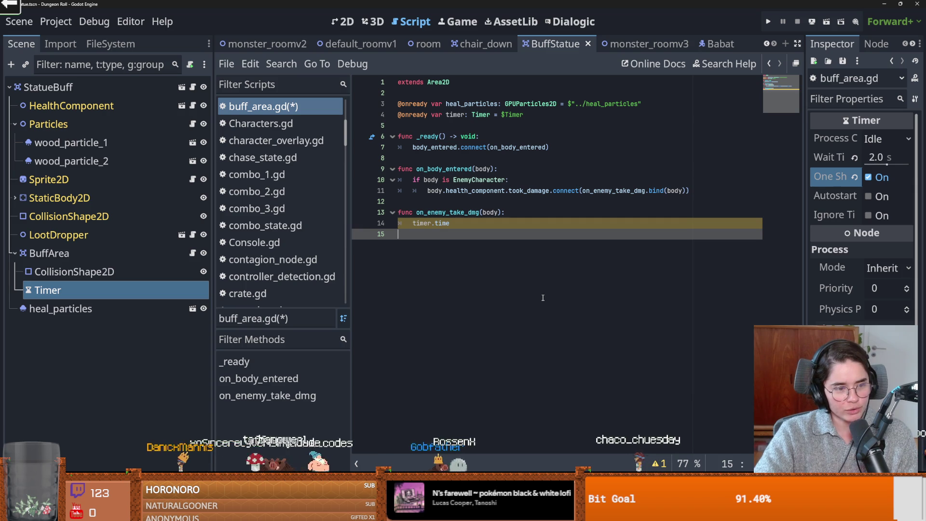
left_click(468, 229)
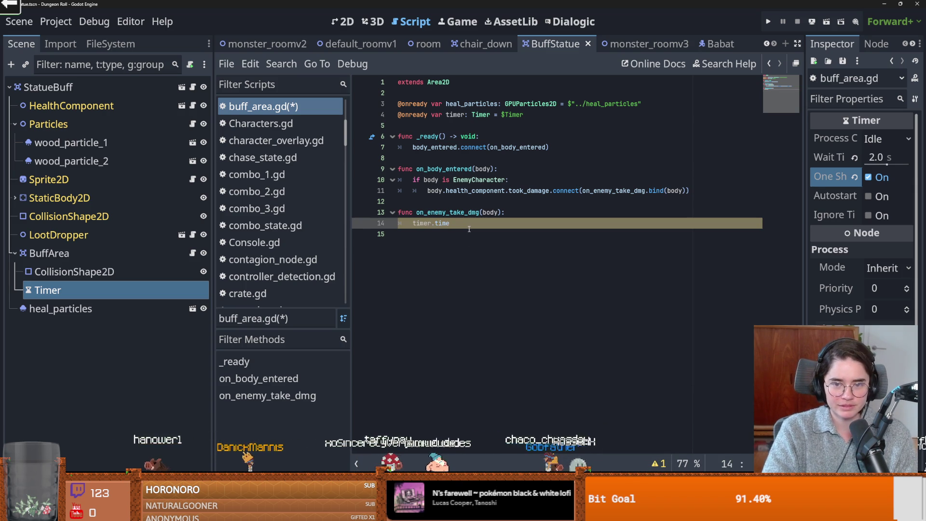
type("out.connect")
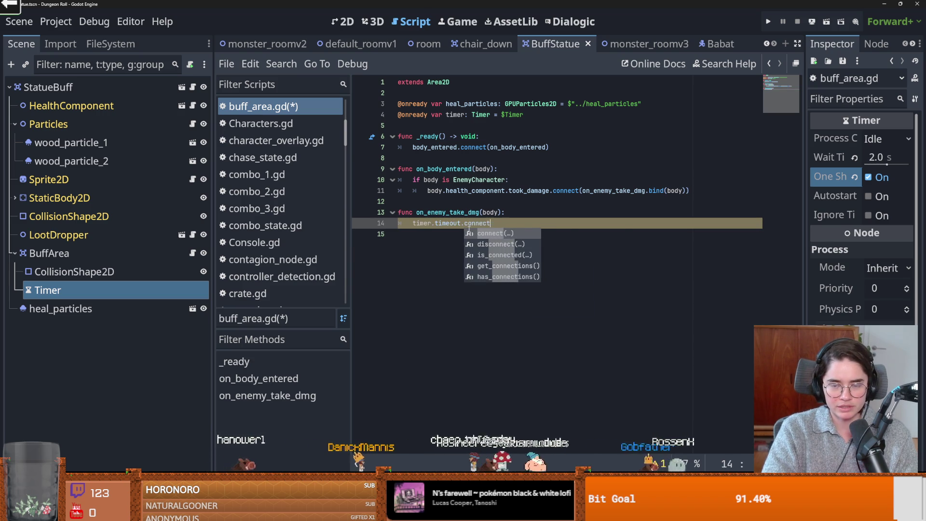
key("Return")
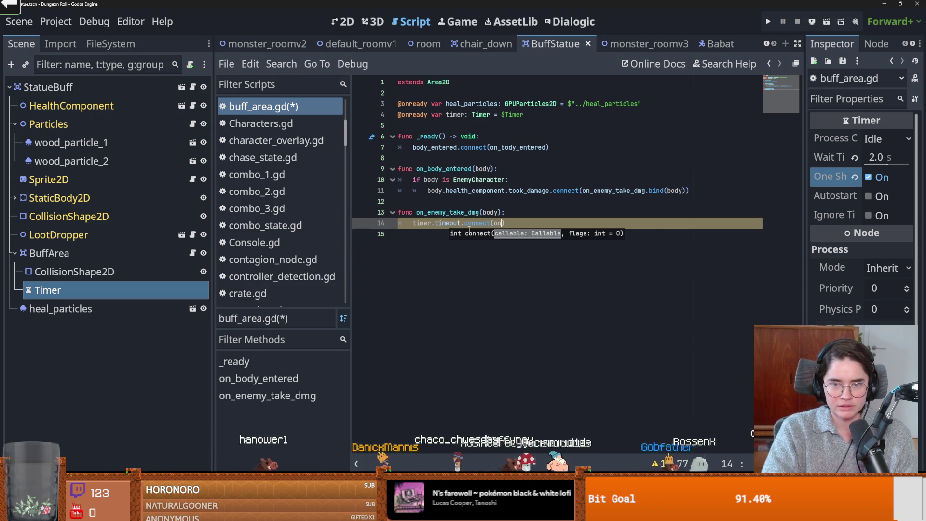
type("_enemy_take_")
key("ctrl+BackSpace")
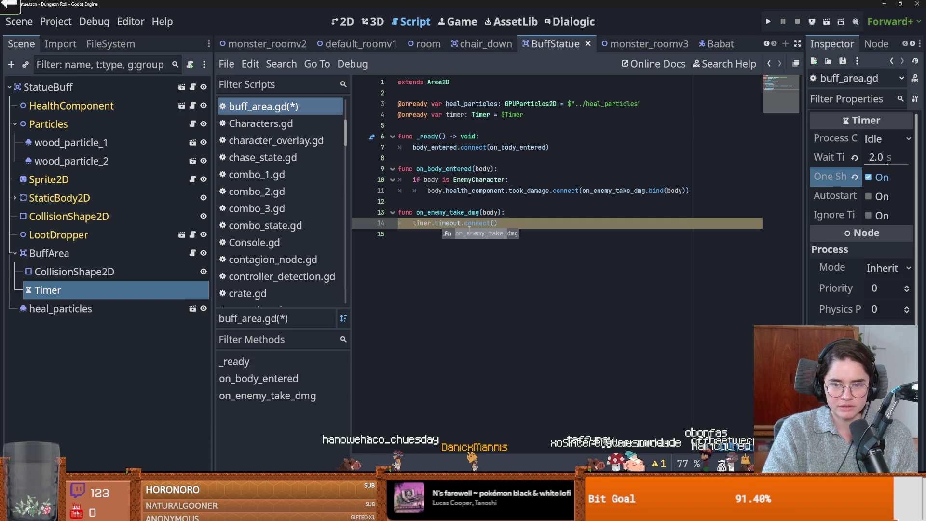
type("healt")
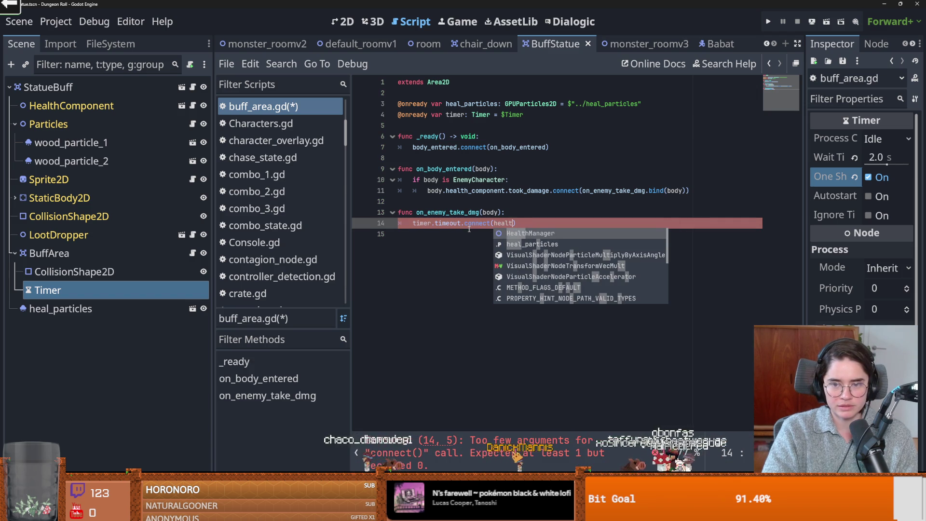
type("_")
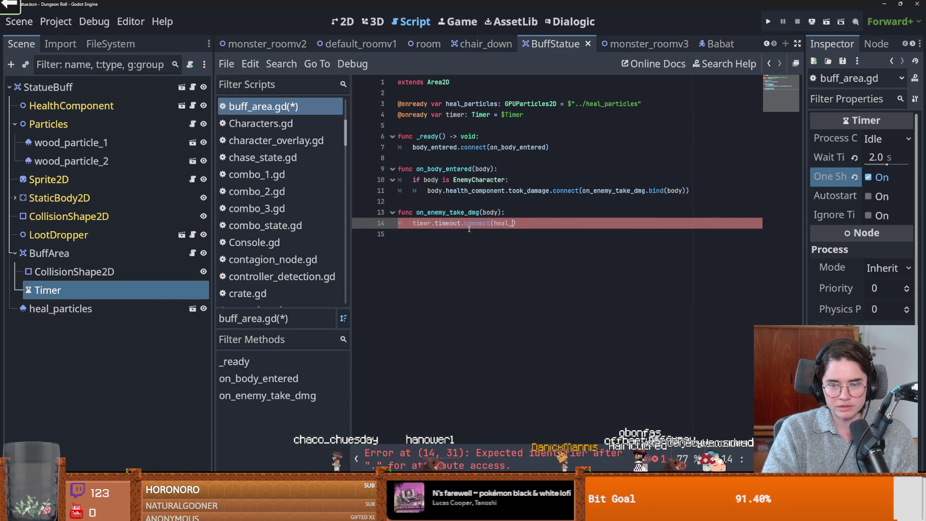
type("enemy.bind(bo")
key("Left")
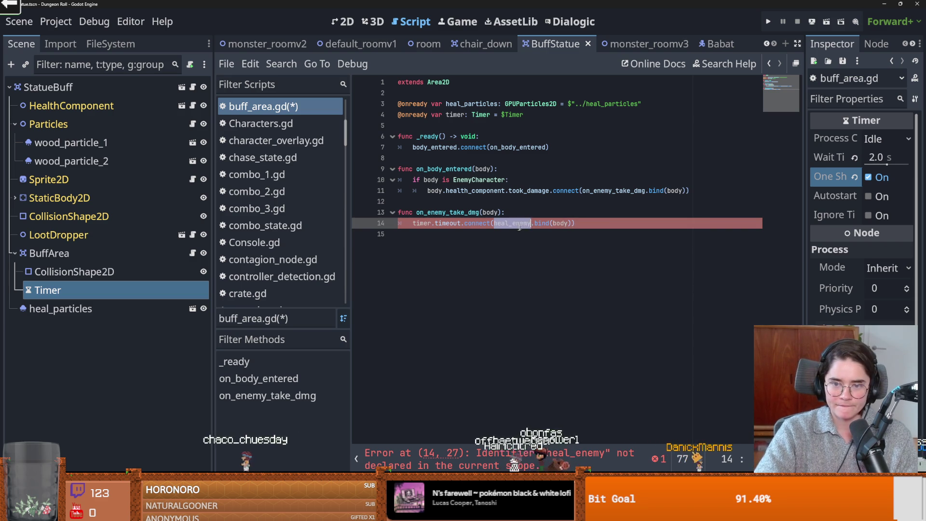
- Begin a new function 'func heal_enemy(body):' below on_enemy_take_dmg
left_click(449, 242)
key("Return")
type("func ")
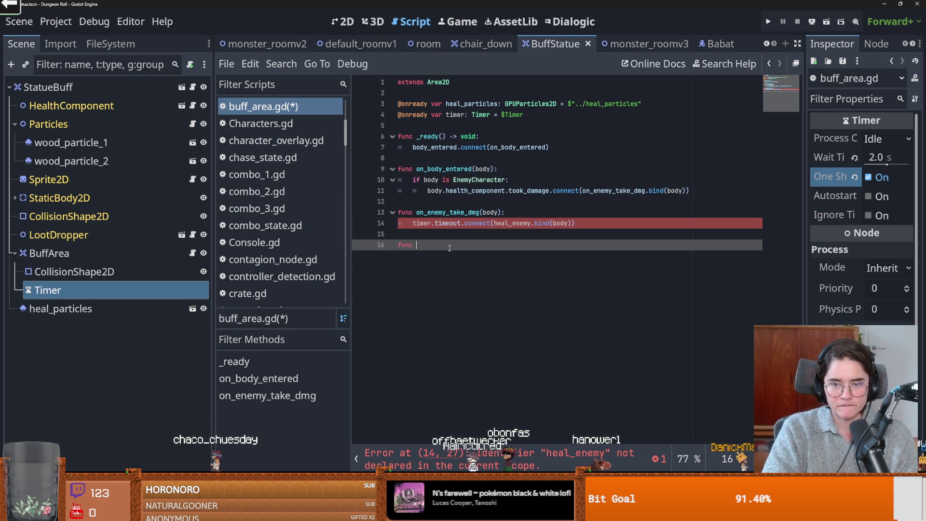
type("heal_enemy(body):")
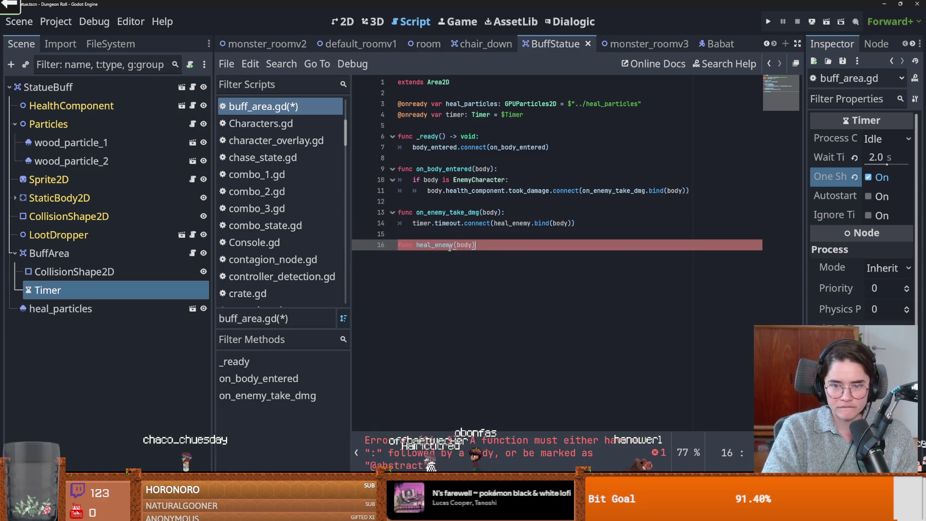
- Give heal_enemy(body) a pass body and save the script
key("Return")
key("ctrl+s")
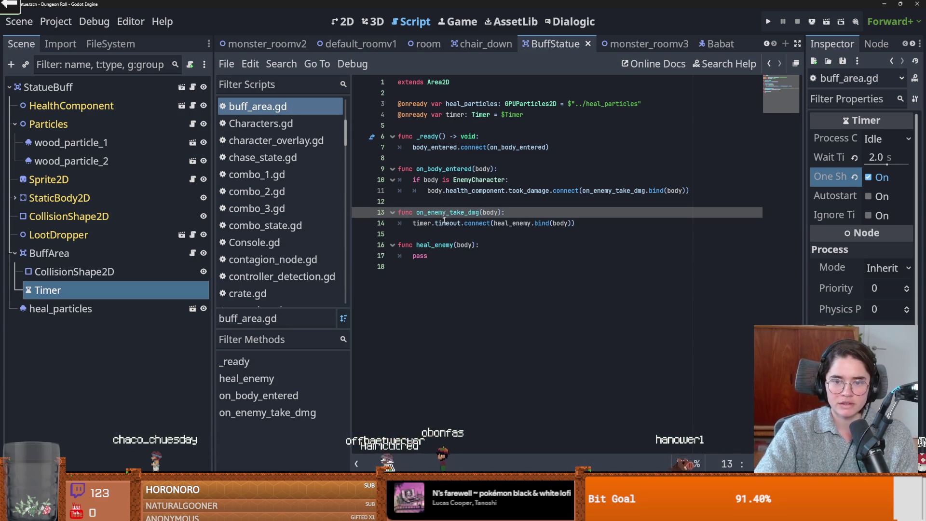
double_click(477, 223)
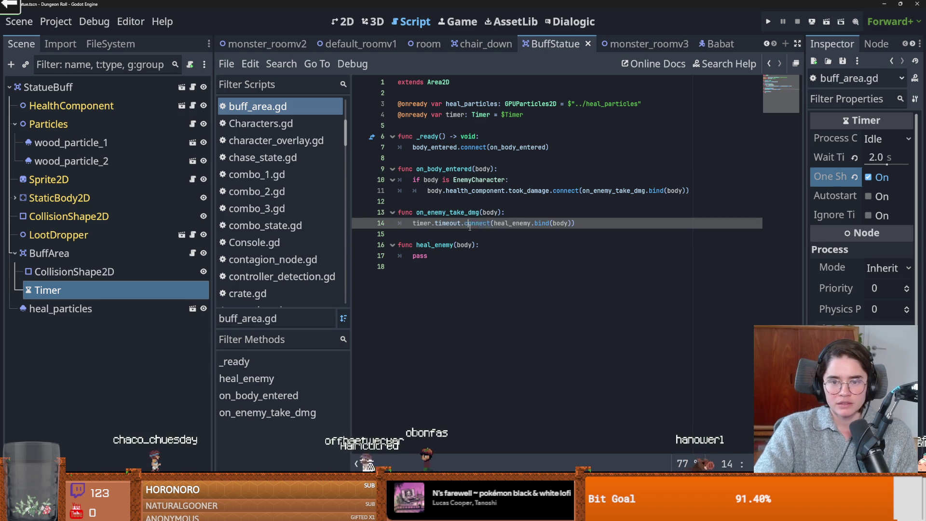
double_click(419, 256)
- Add timer.start() after the timeout connection in on_enemy_take_dmg and save
left_click(582, 223)
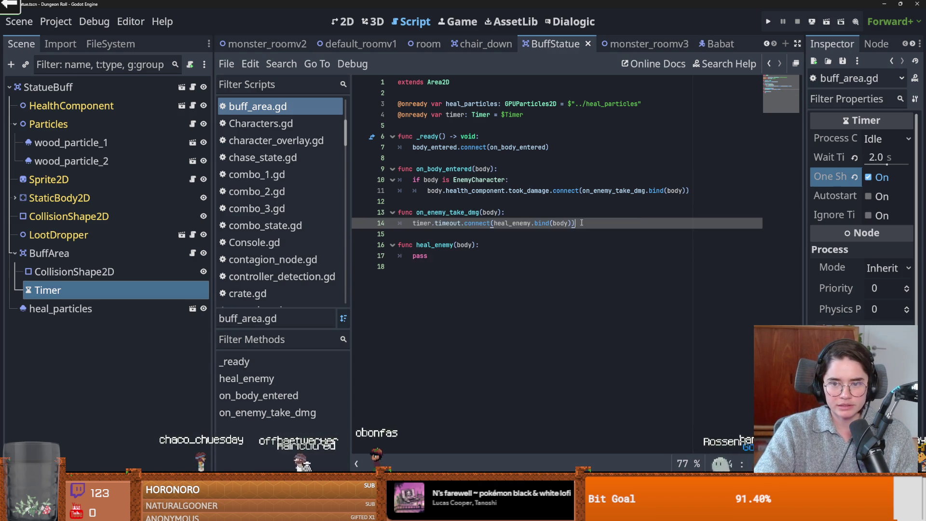
key("Return")
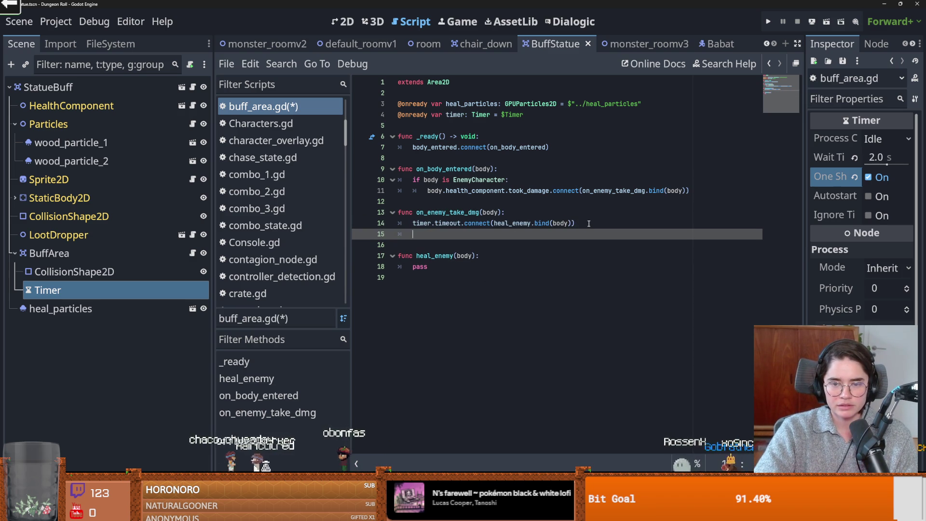
left_click(583, 223)
key("Return")
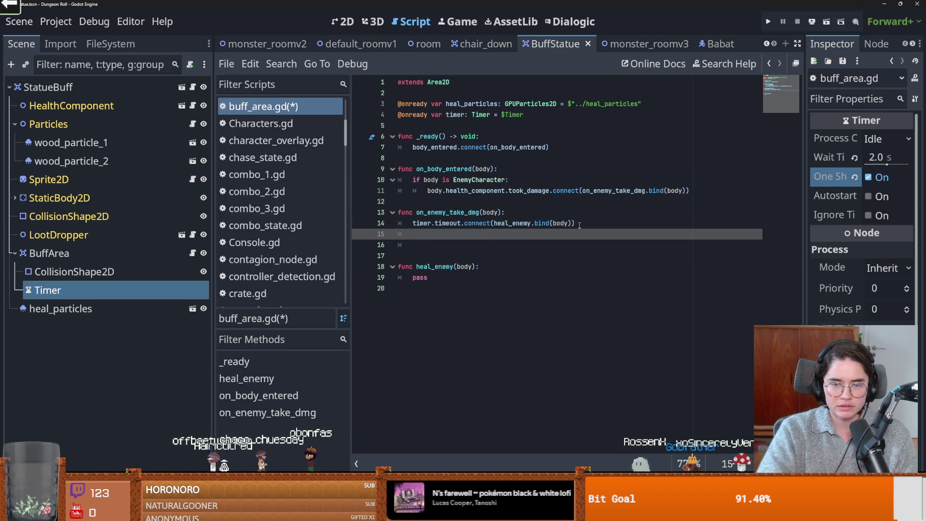
type("timer.st")
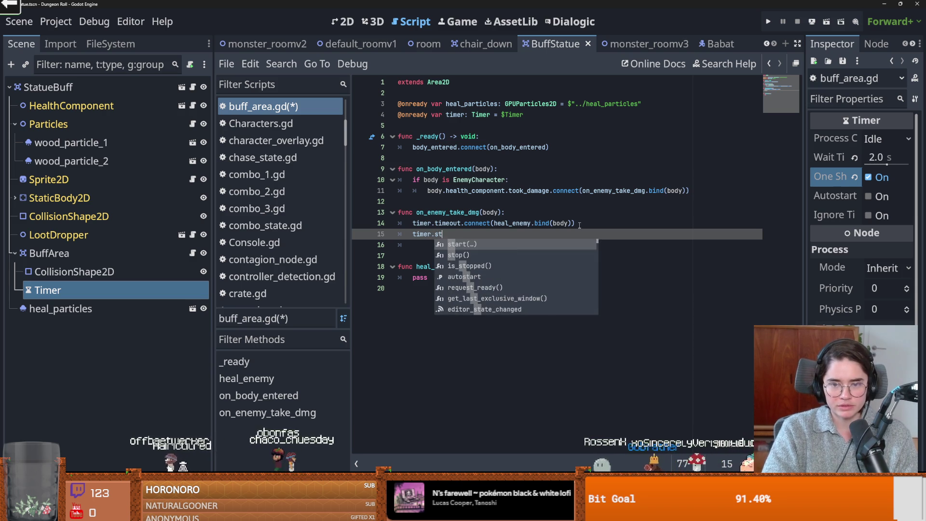
key("Return")
key("ctrl+s")
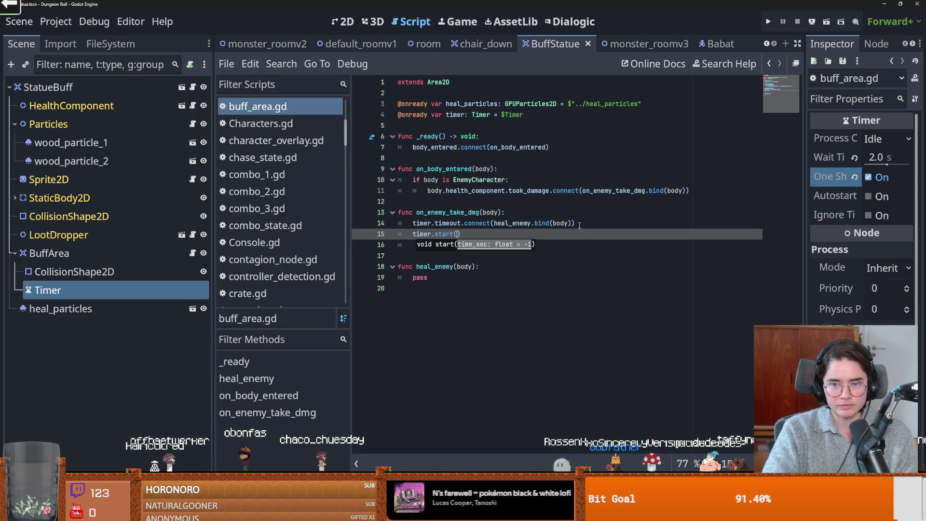
- Remove the leftover if line and the extra blank line above heal_enemy
left_click(545, 215)
key("Return")
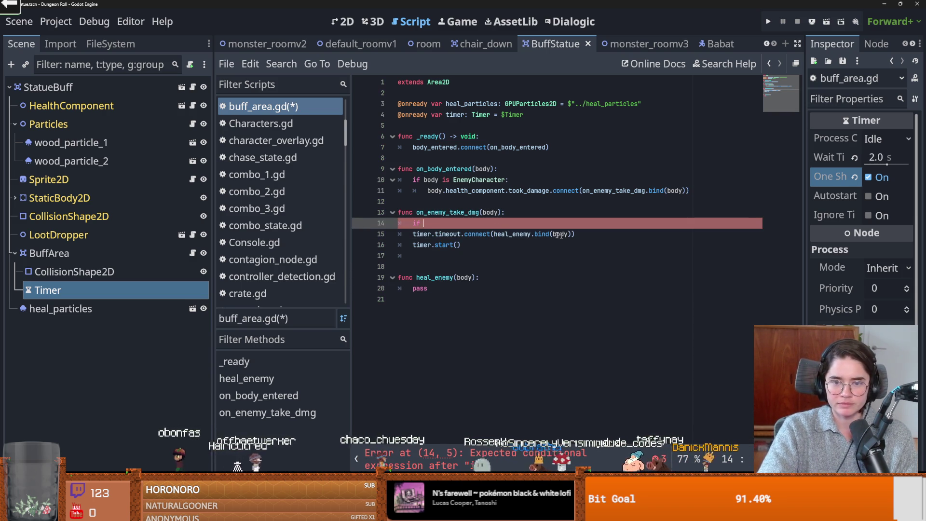
key("BackSpace")
key("BackSpace")
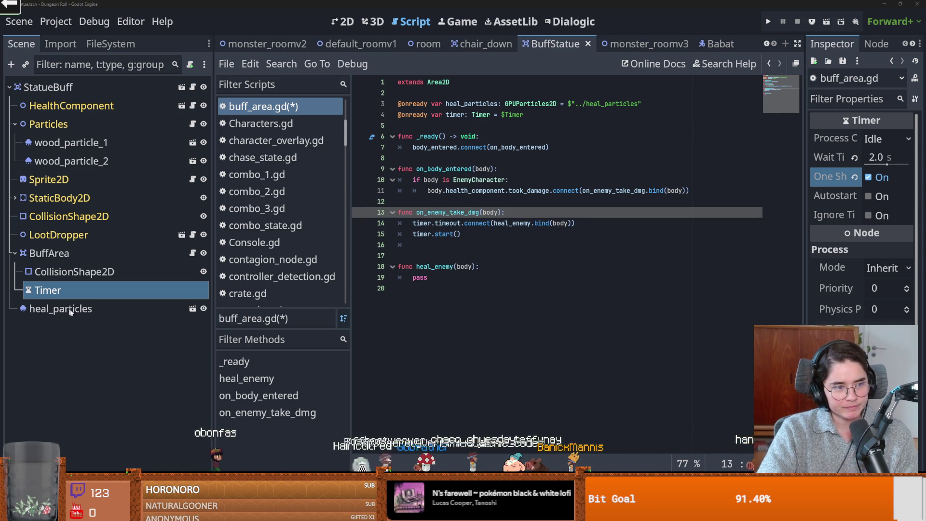
left_click(475, 267)
left_click(461, 259)
key("BackSpace")
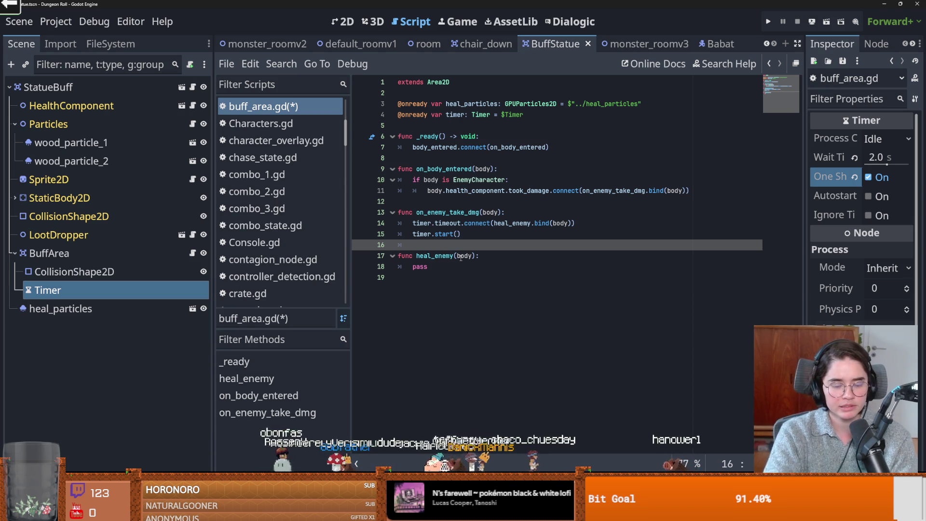
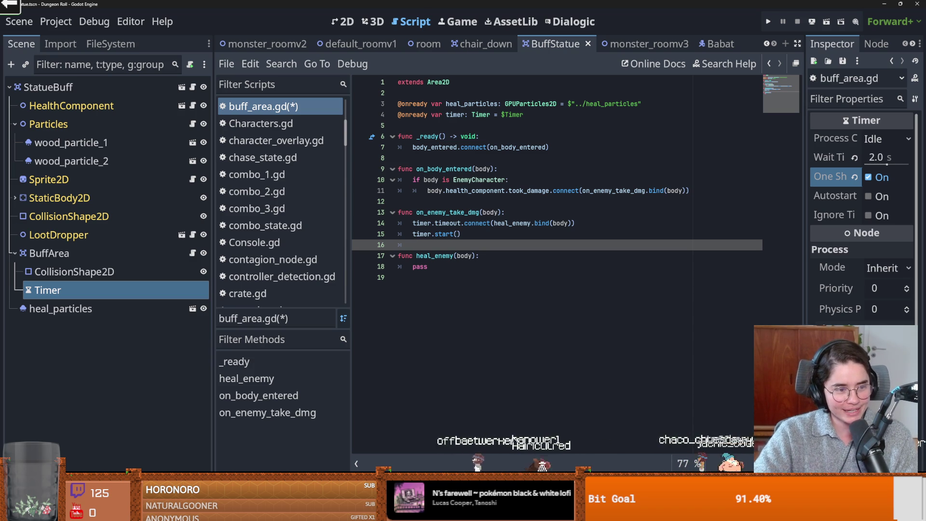
- Save buff_area.gd and look up what Timer.start does
left_click(582, 300)
key("ctrl+s")
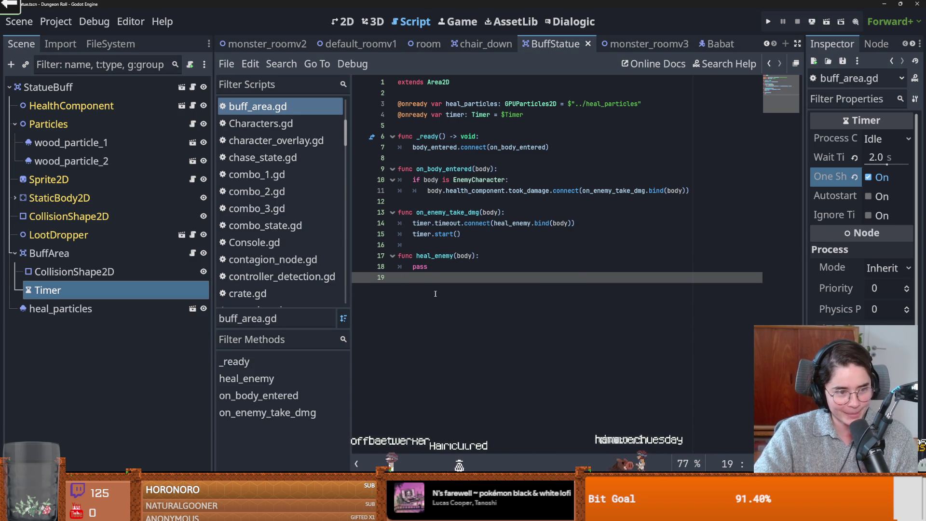
left_click(457, 263)
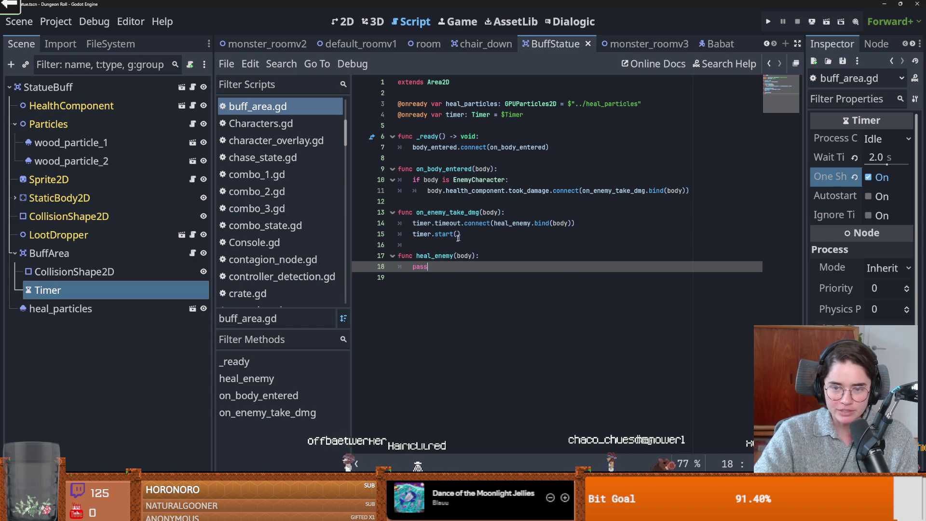
left_click(441, 244)
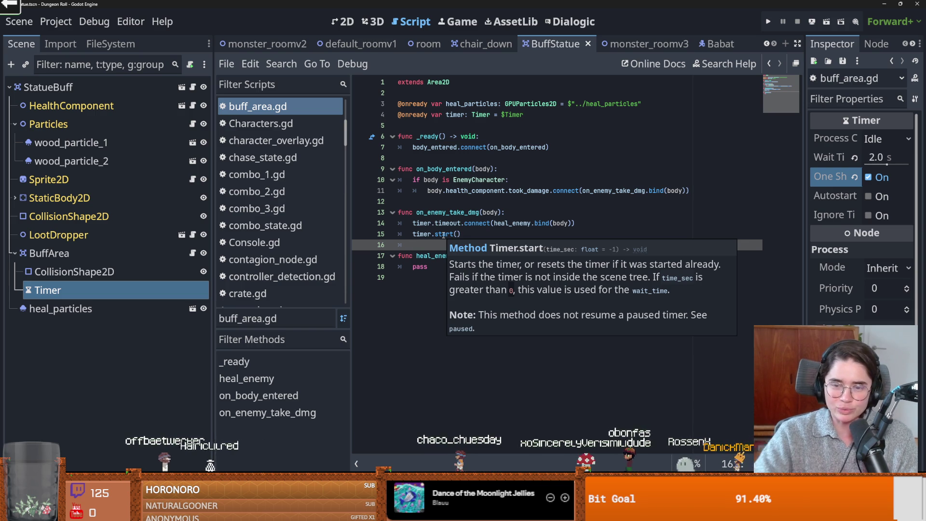
- Replace pass in heal_enemy with an 'if body is EnemyCharacter:' check
double_click(420, 267)
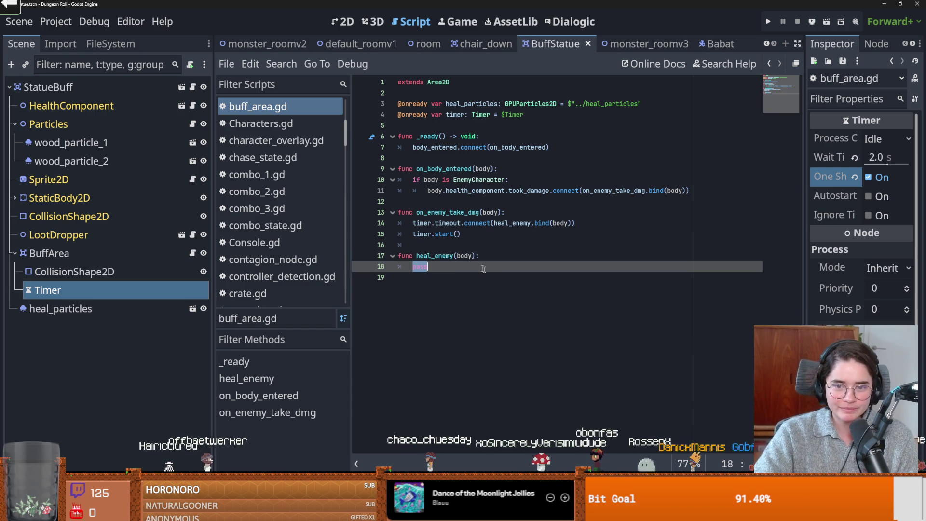
type("body.h")
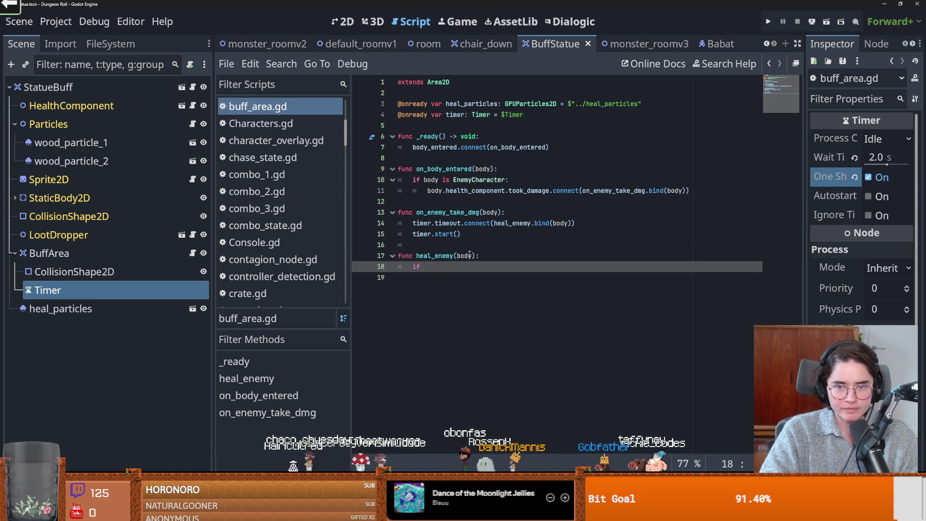
type("Ene")
key("Return")
type(":")
key("Return")
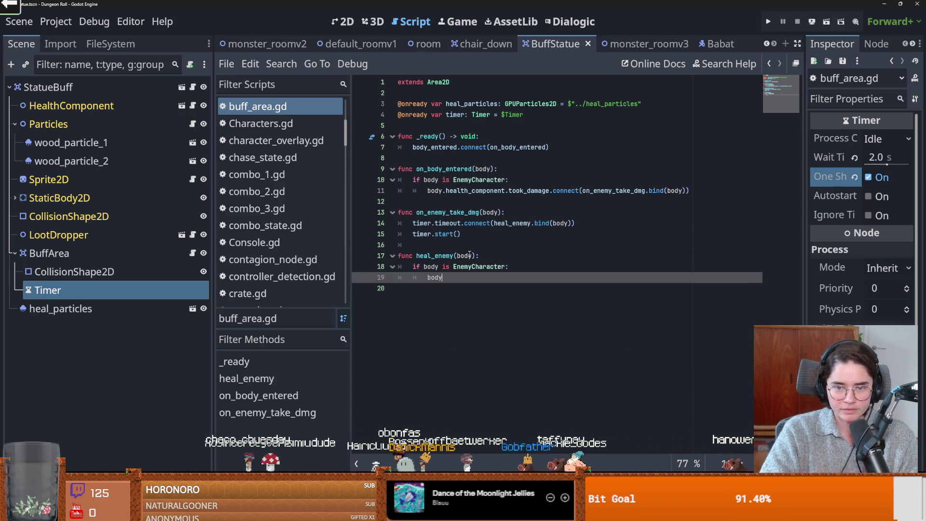
- Inside the check, call body.health_component.heal(2) and save the script
type(".he")
key("Return")
type(".he")
key("Return")
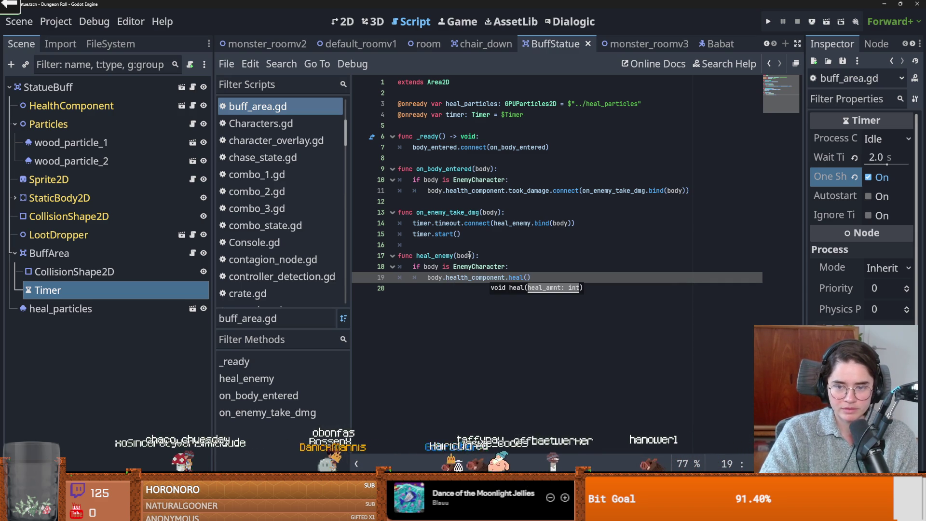
type("1")
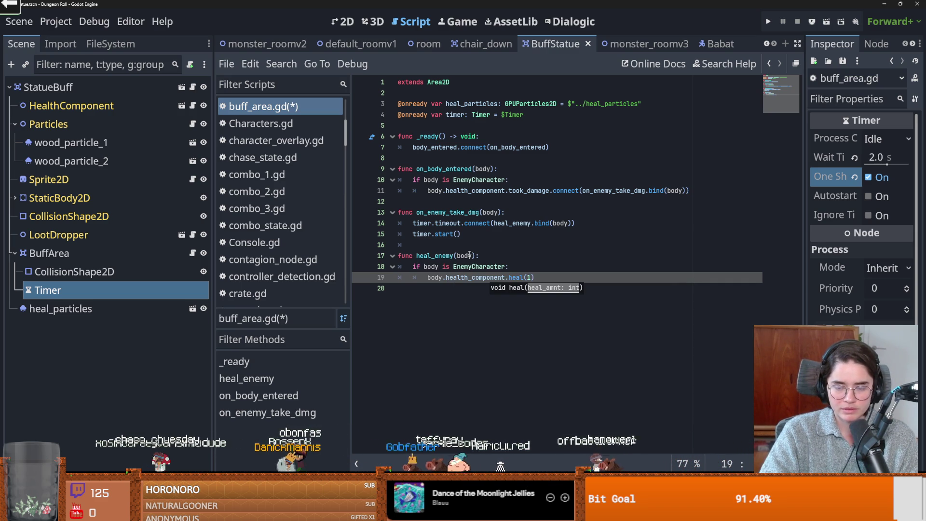
type("2")
key("ctrl+s")
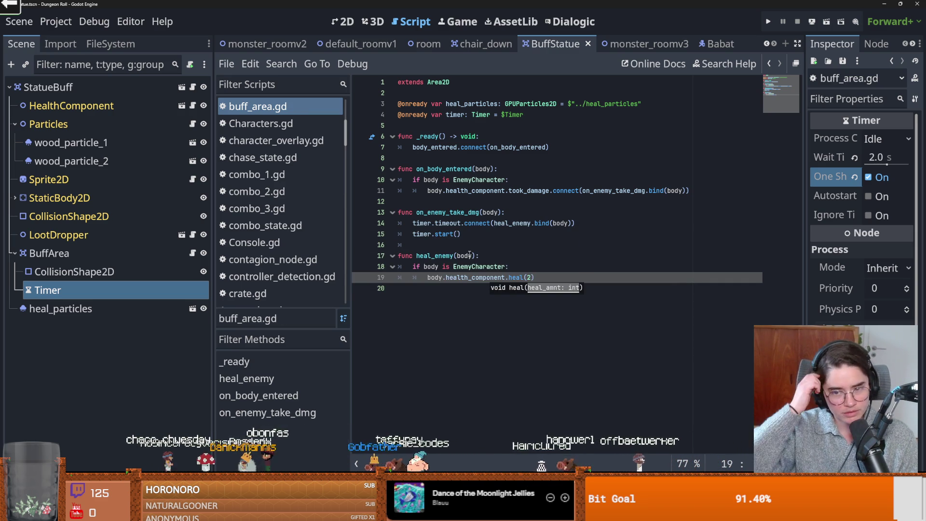
- Review the timer timeout connection and the heal(2) call on line 19, saving the script
left_click(482, 223)
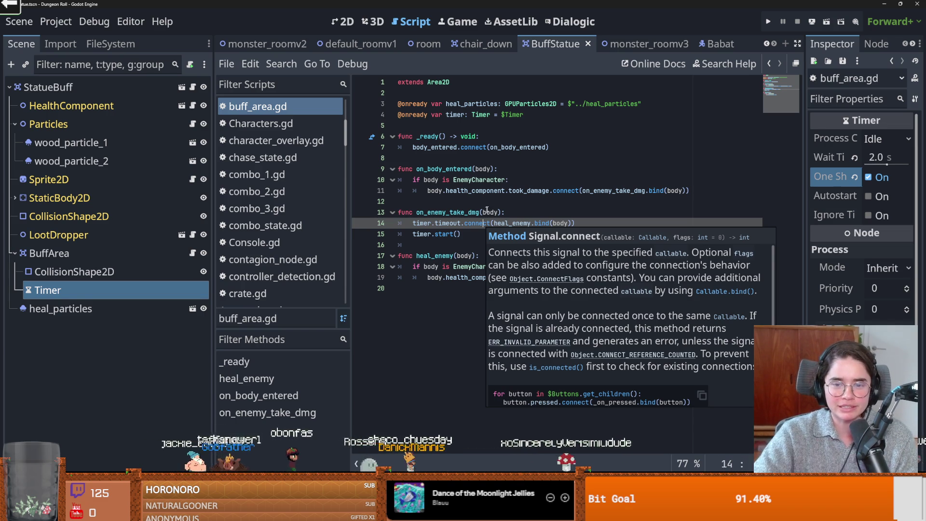
key("Up")
key("Up")
key("ctrl+s")
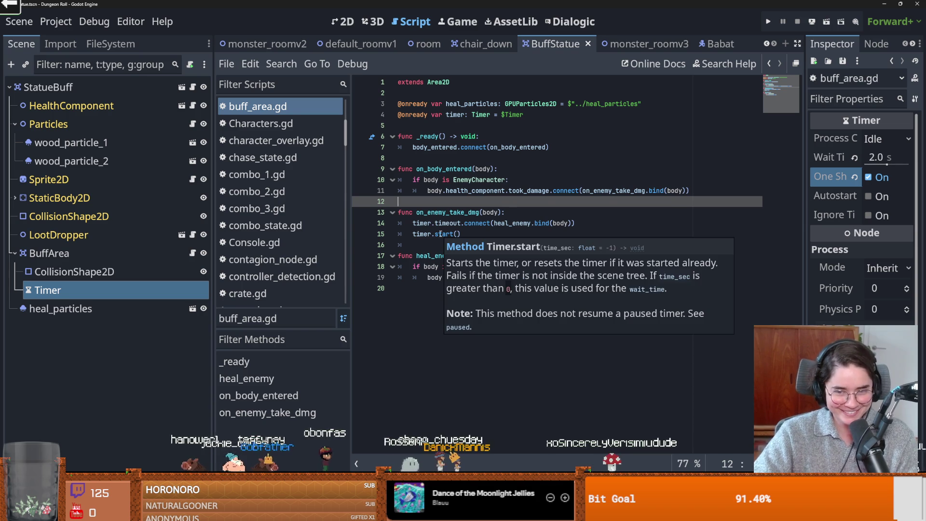
key("Up")
key("ctrl+s")
left_click(505, 280)
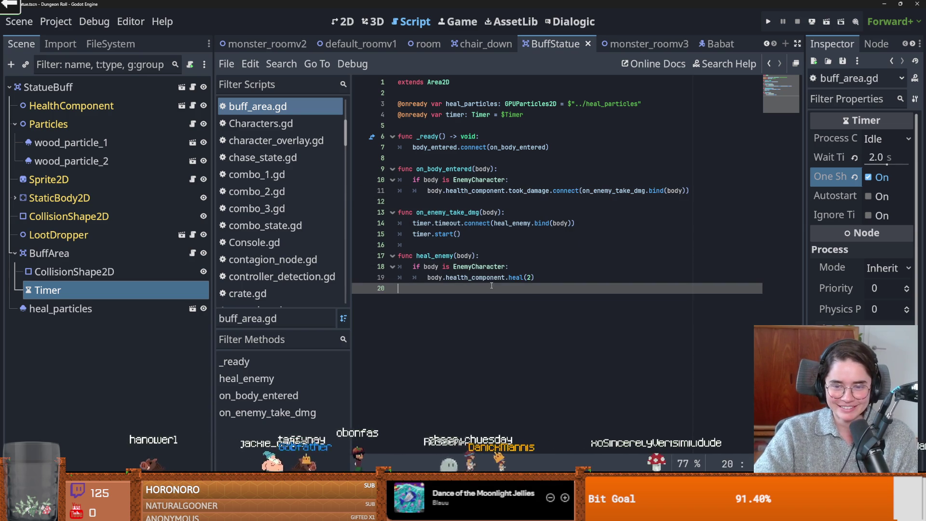
left_click_drag(509, 280, 524, 280)
double_click(457, 278)
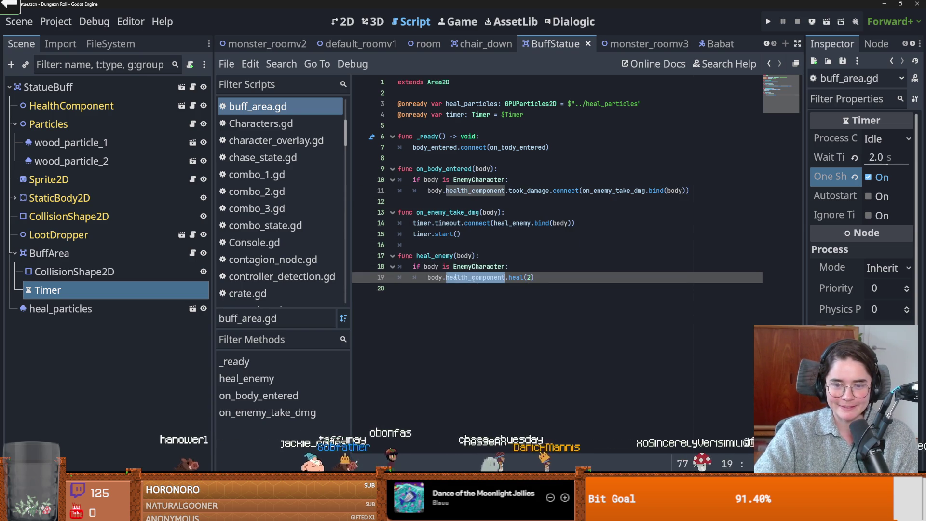
left_click(553, 277)
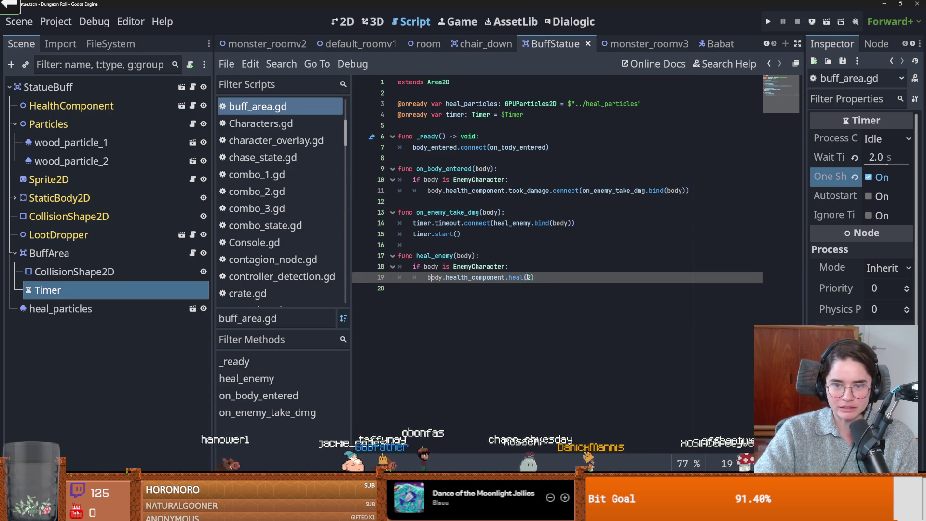
- Add 'heal_particles.emitting = true' under the heal(2) line and save
double_click(463, 104)
key("ctrl+c")
left_click(540, 278)
key("Return")
key("ctrl+v")
type("em")
key("Return")
key("ctrl+s")
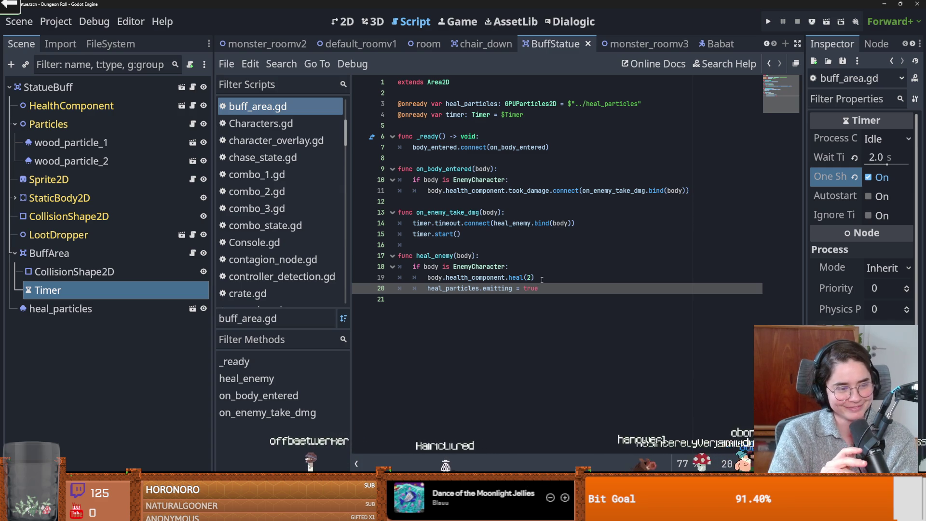
left_click(436, 245)
key("ctrl+s")
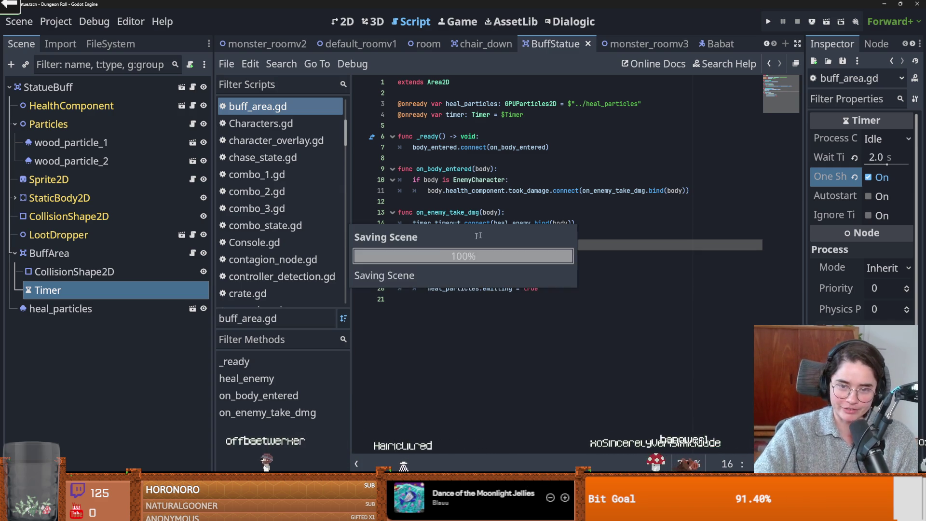
- Highlight heal_enemy, then bring up the room scene in the 2D view
left_click(437, 255)
double_click(437, 256)
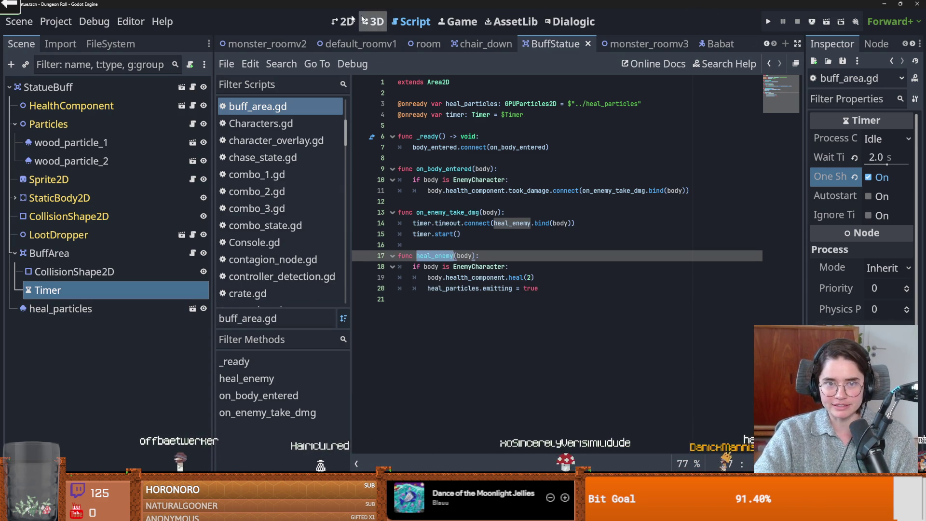
left_click(342, 21)
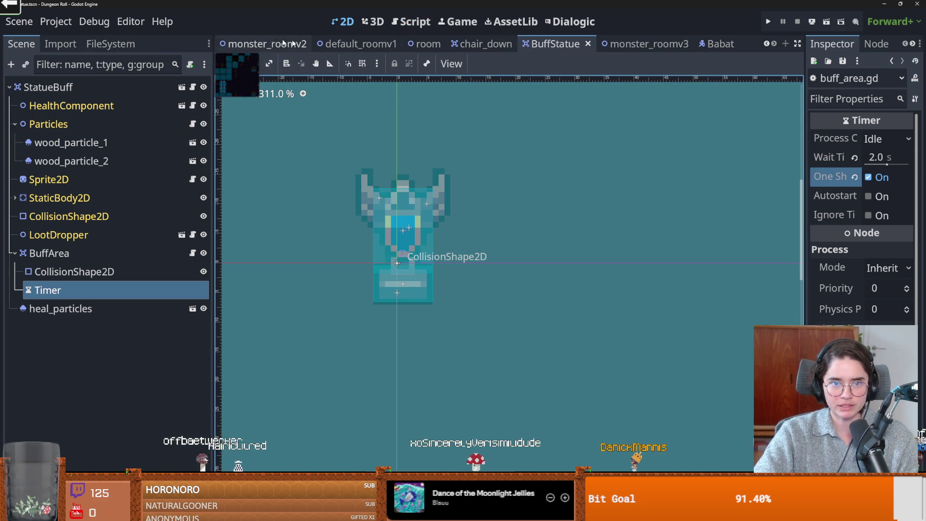
mouse_move(251, 50)
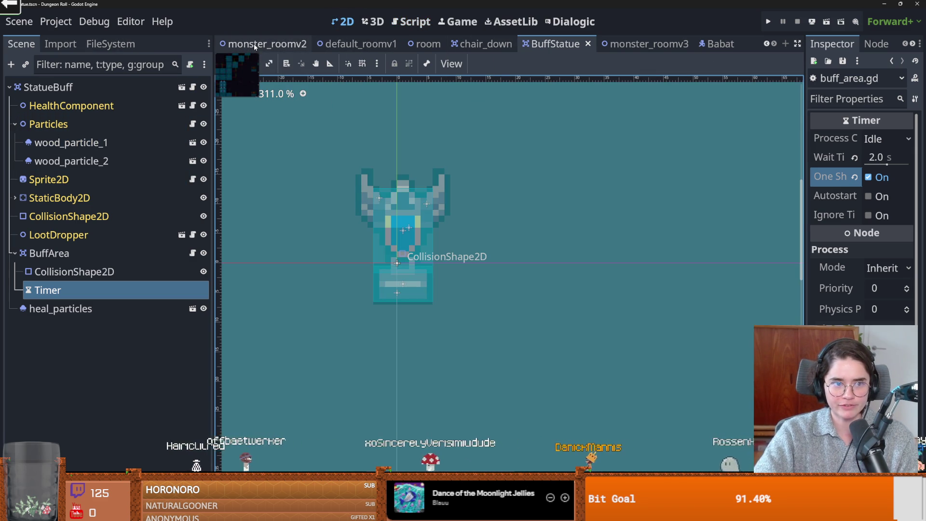
left_click(262, 45)
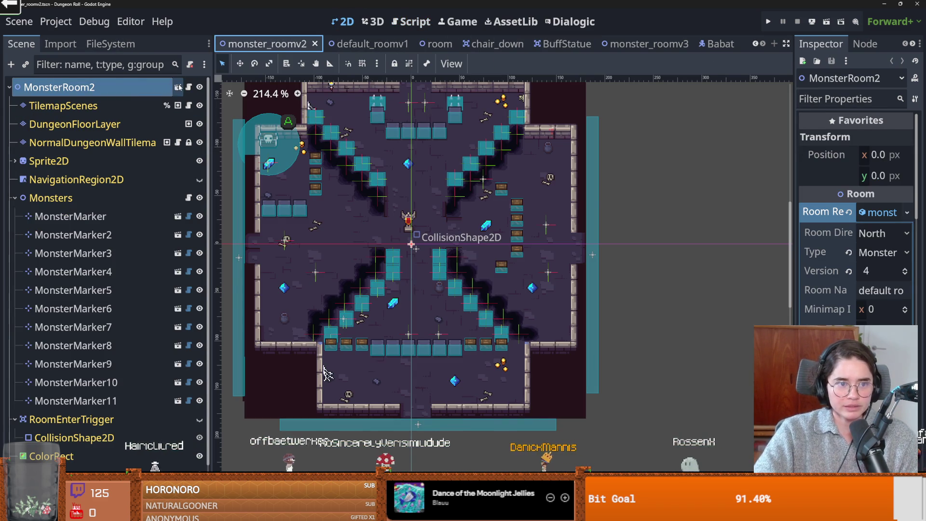
key("ctrl+Tab")
key("ctrl+Tab")
- Select TilemapScenes and choose its Ineractable scene collection
left_click(105, 105)
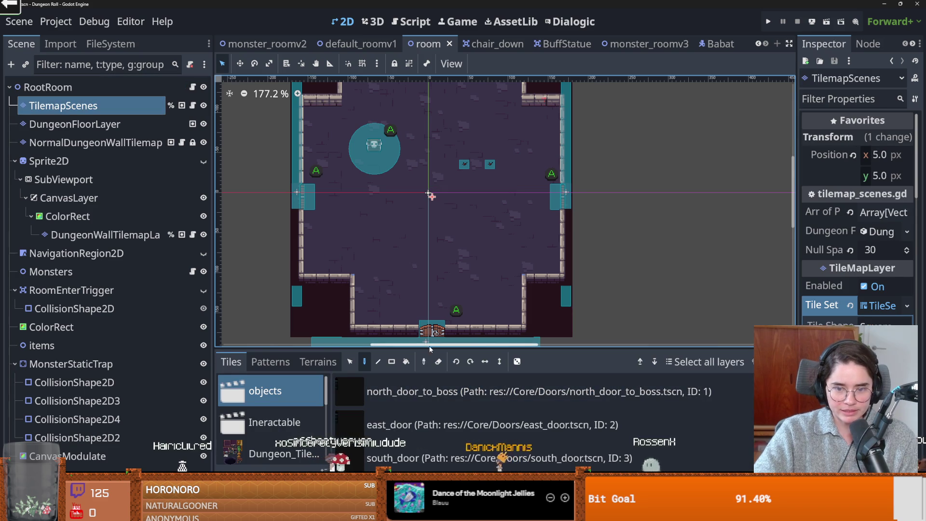
scroll(276, 299, "down", 1)
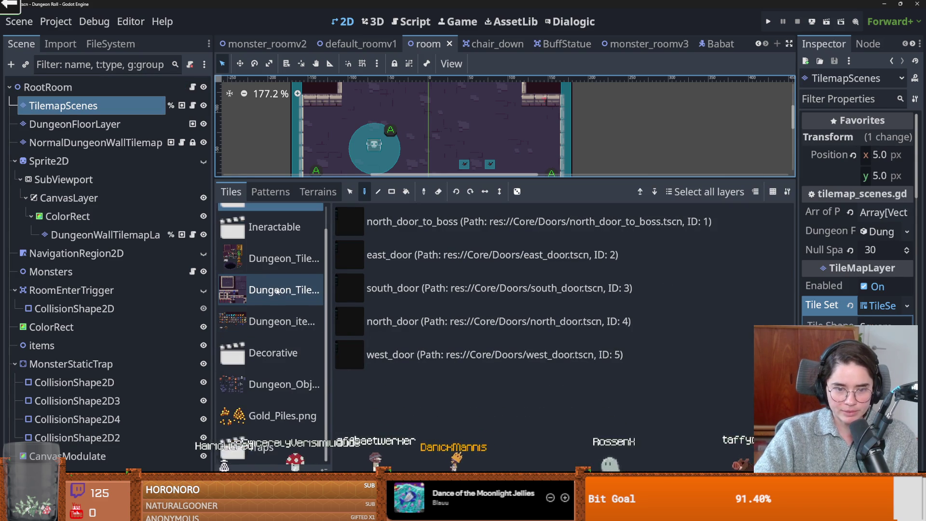
scroll(277, 300, "up", 1)
scroll(276, 299, "down", 1)
left_click(274, 227)
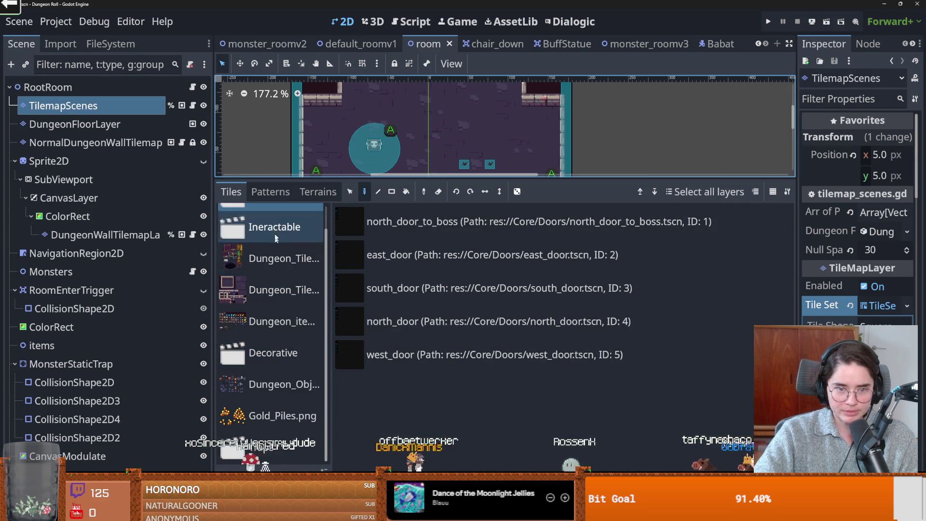
scroll(404, 222, "down", 2)
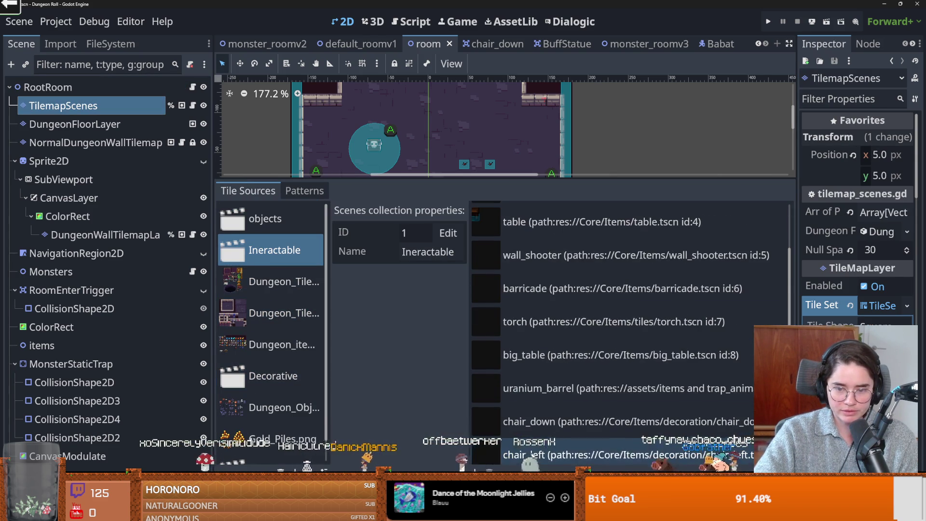
- Add BuffStatue.tscn from Core/Items/Objects to the Ineractable collection
left_click(405, 223)
double_click(523, 171)
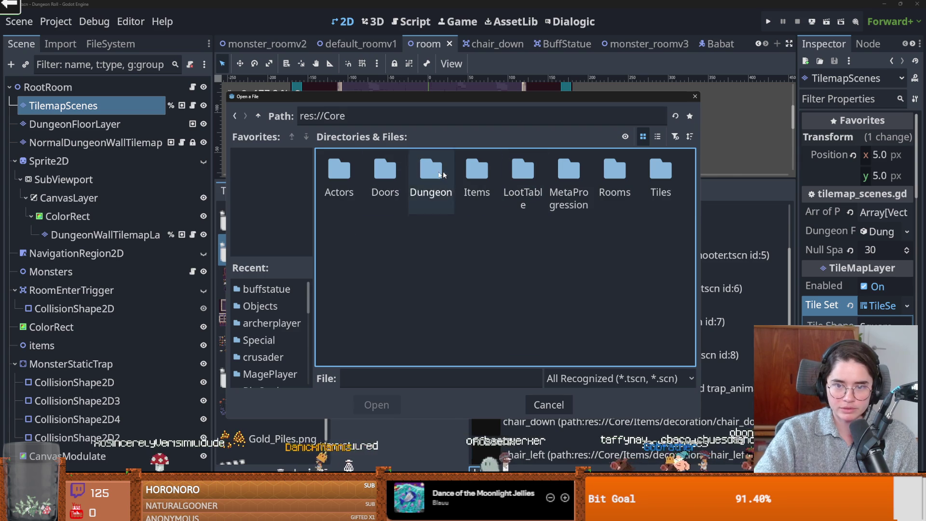
double_click(479, 174)
double_click(430, 170)
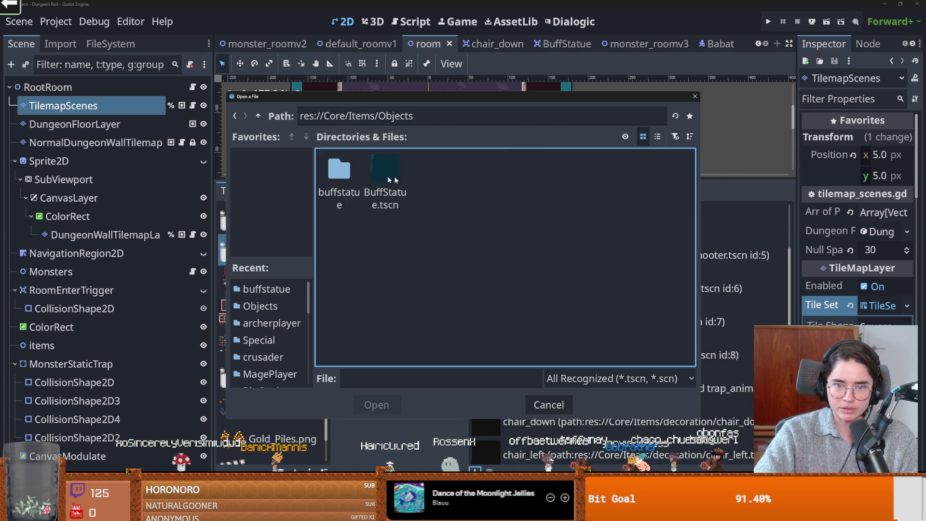
double_click(339, 169)
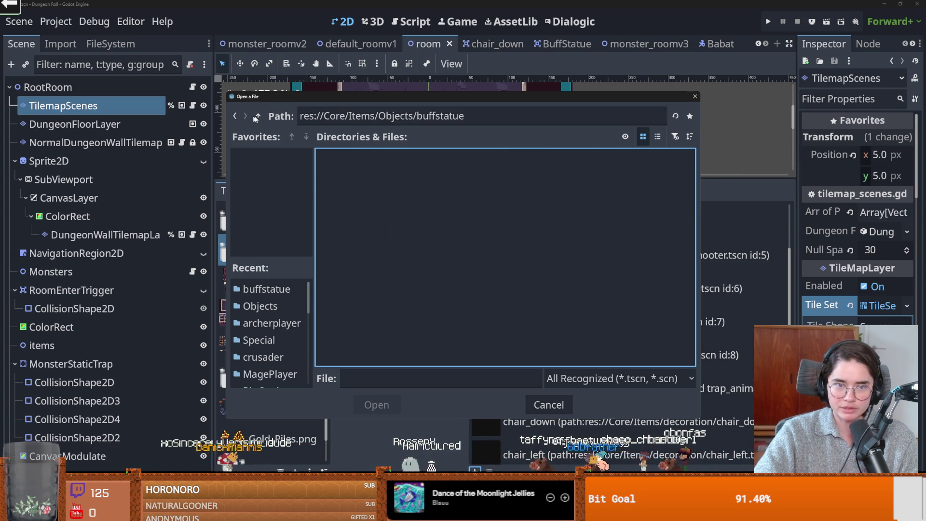
key("BackSpace")
left_click(377, 405)
- Save the room scene and switch to monster_roomv3
scroll(523, 234, "down", 2)
scroll(523, 234, "up", 1)
key("ctrl+s")
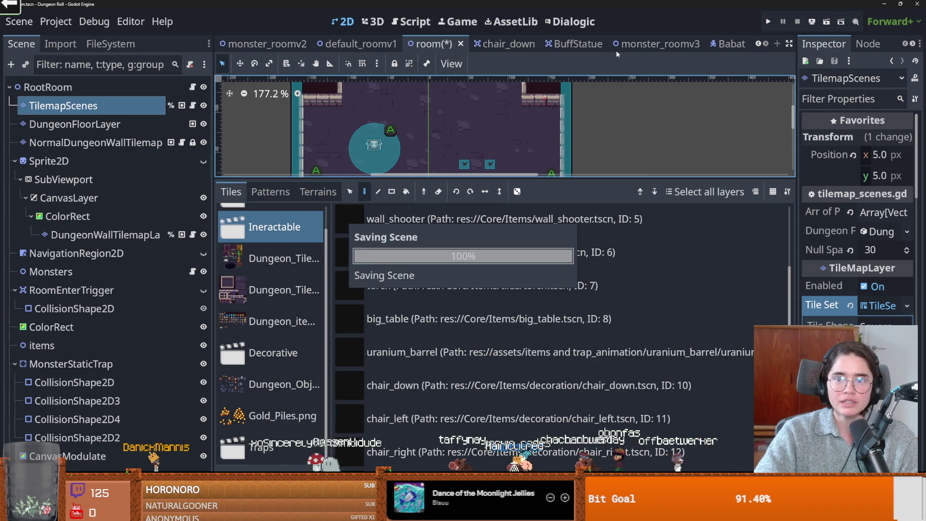
left_click(622, 44)
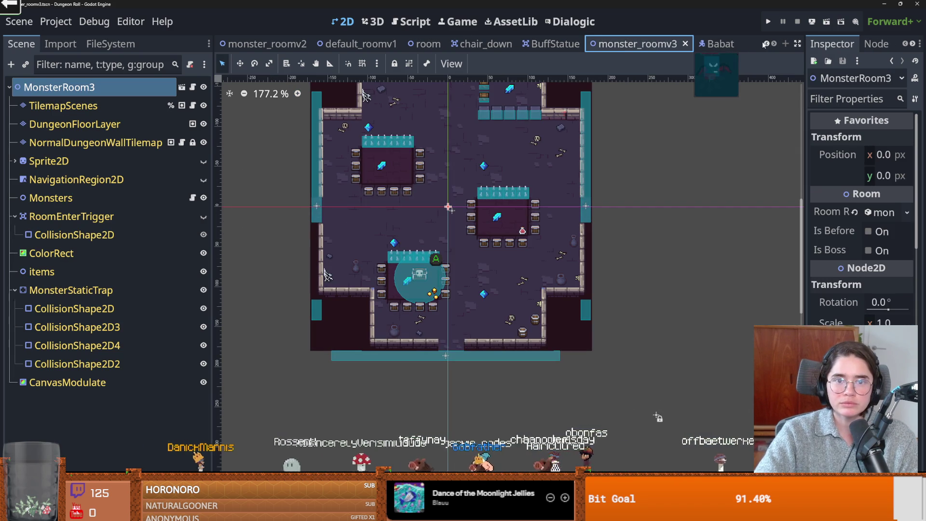
- Bring up the monster_roomv1 scene from the scene tabs
double_click(757, 45)
left_click(773, 44)
left_click(773, 44)
left_click(772, 44)
left_click(772, 44)
mouse_move(512, 48)
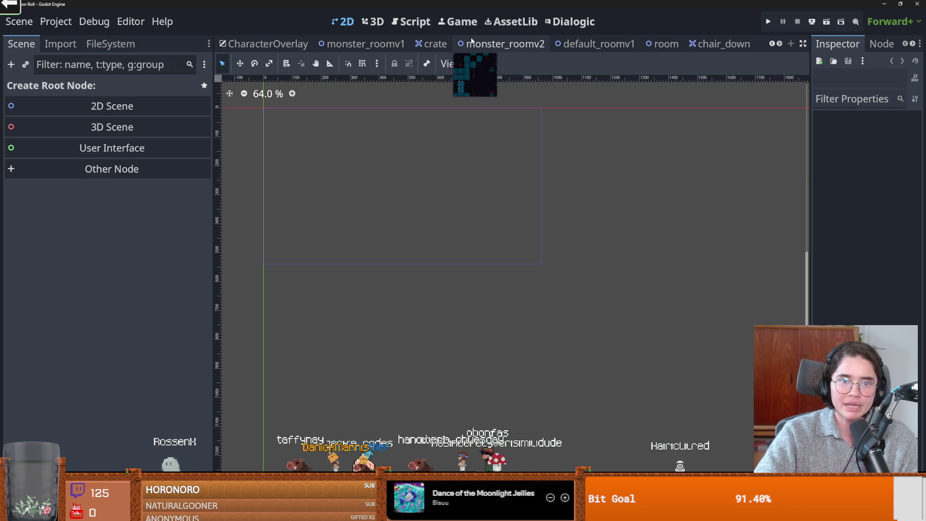
left_click(389, 44)
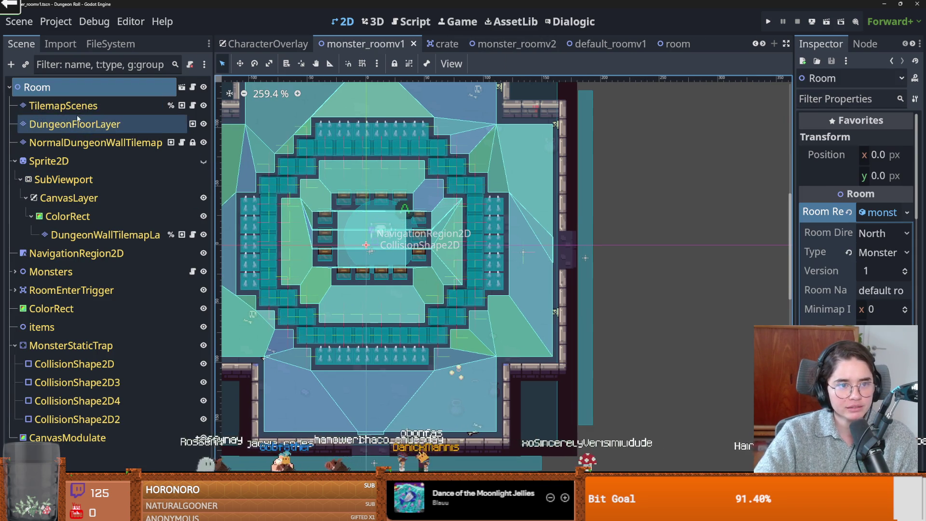
- Paint a BuffStatue tile into monster_roomv1, undo it, then close default_roomv1
left_click(123, 106)
scroll(439, 357, "down", 3)
scroll(439, 358, "down", 2)
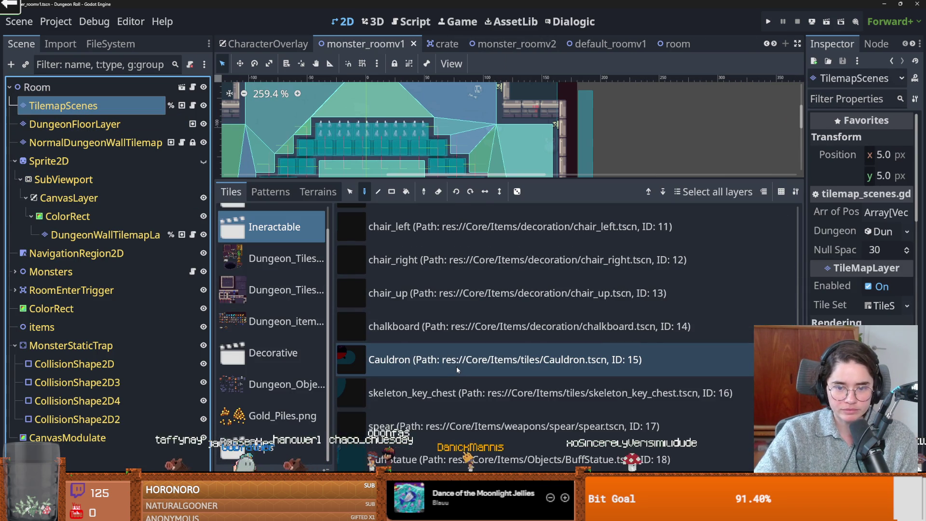
scroll(457, 367, "up", 6)
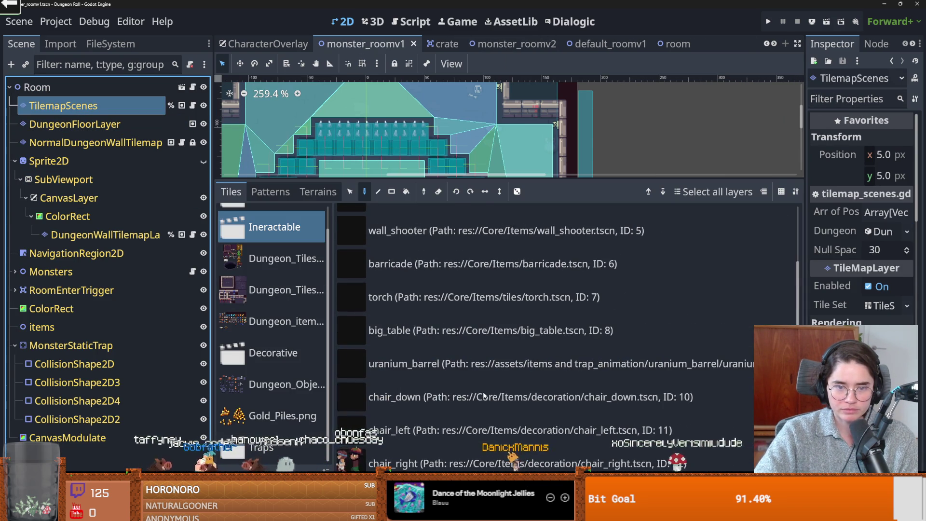
scroll(481, 390, "down", 6)
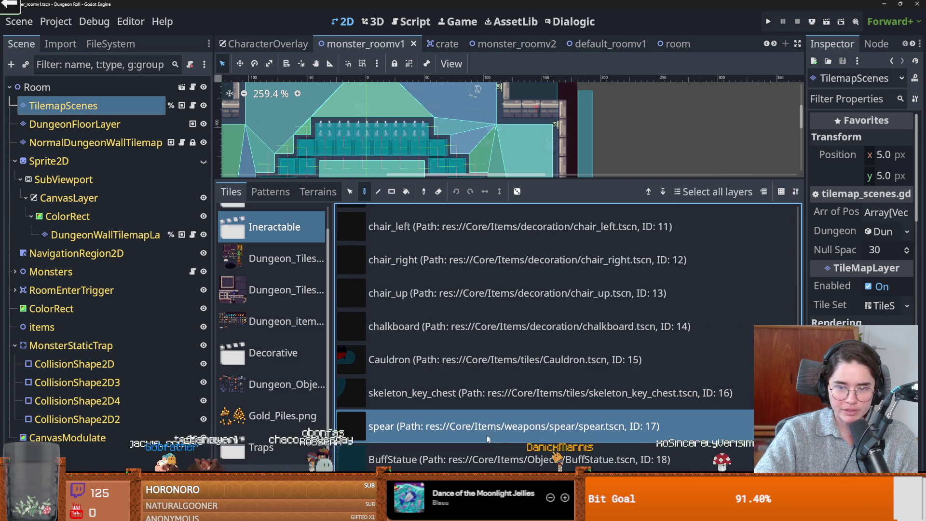
left_click(483, 458)
left_click_drag(504, 178, 503, 385)
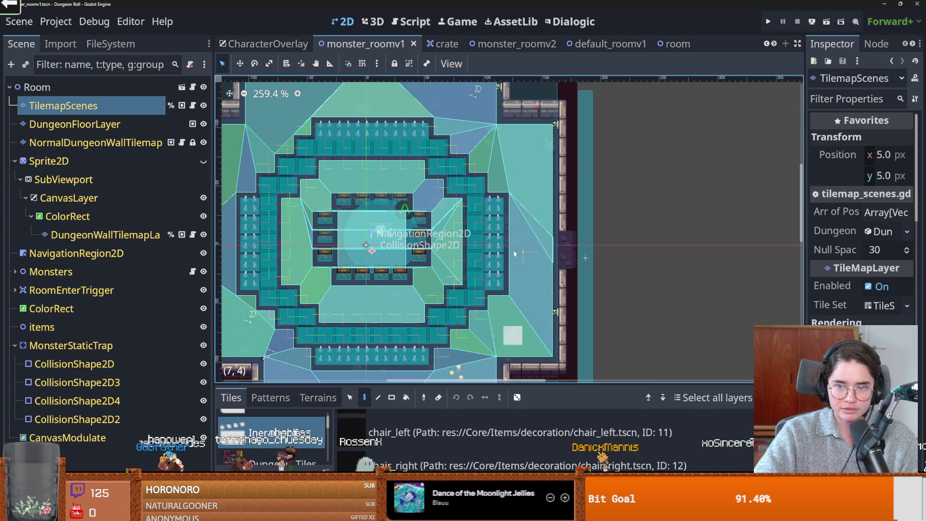
left_click(494, 166)
key("ctrl+z")
key("ctrl+z")
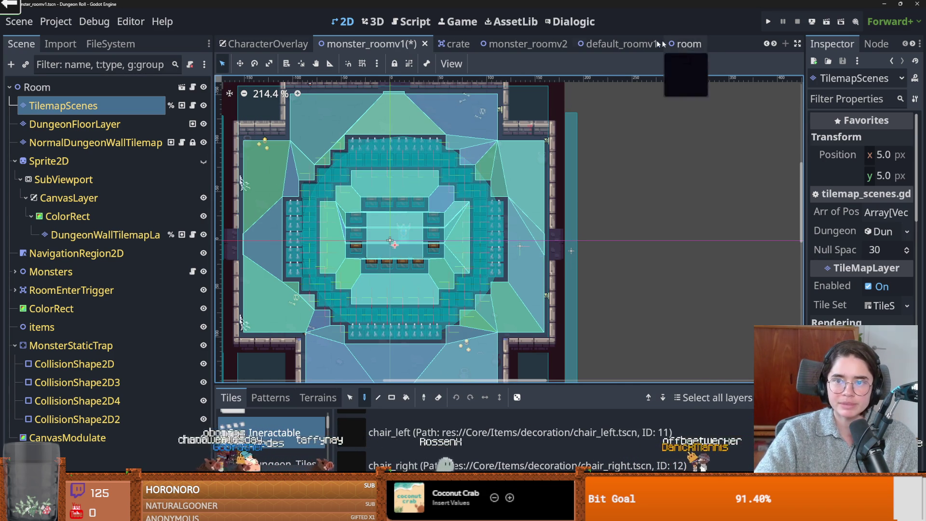
left_click(646, 44)
left_click(654, 44)
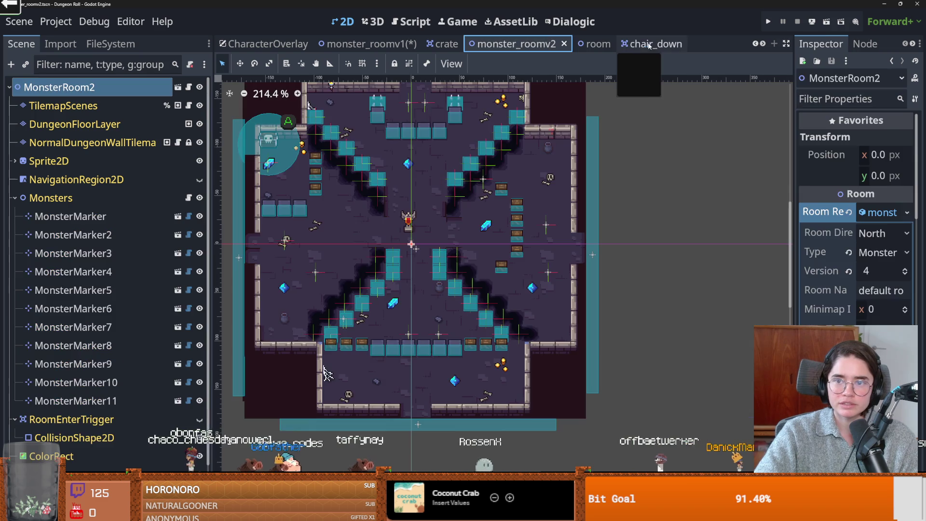
- Open the BuffStatue scene, enlarge the BuffArea collision circle, and save
left_click(642, 44)
left_click(620, 44)
left_click(666, 43)
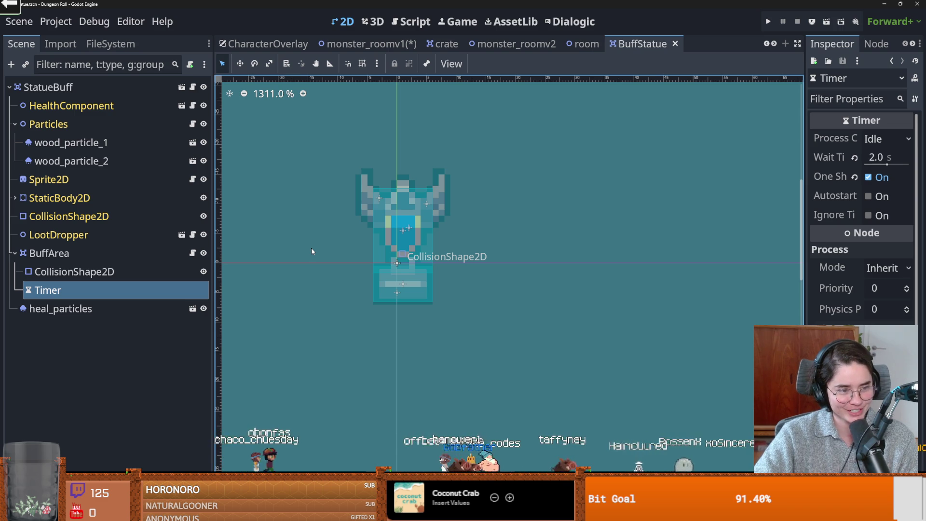
left_click(88, 256)
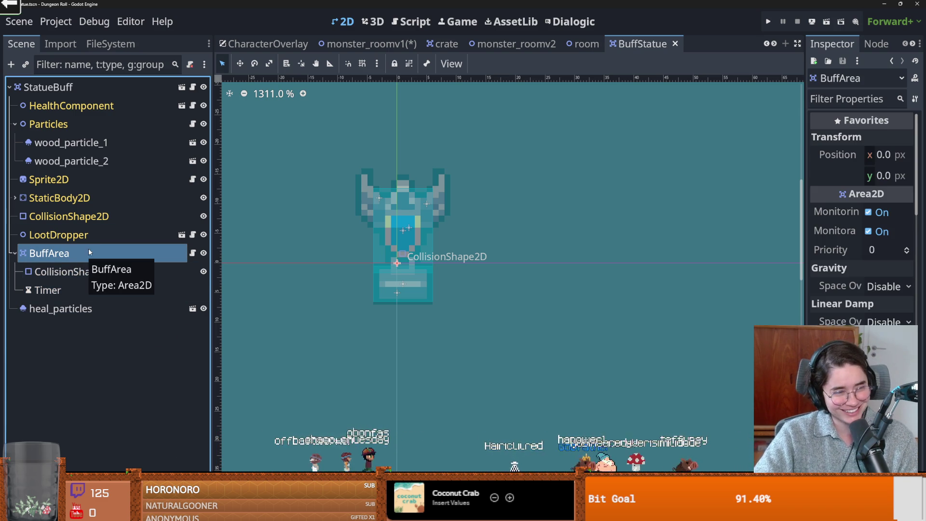
scroll(384, 349, "down", 10)
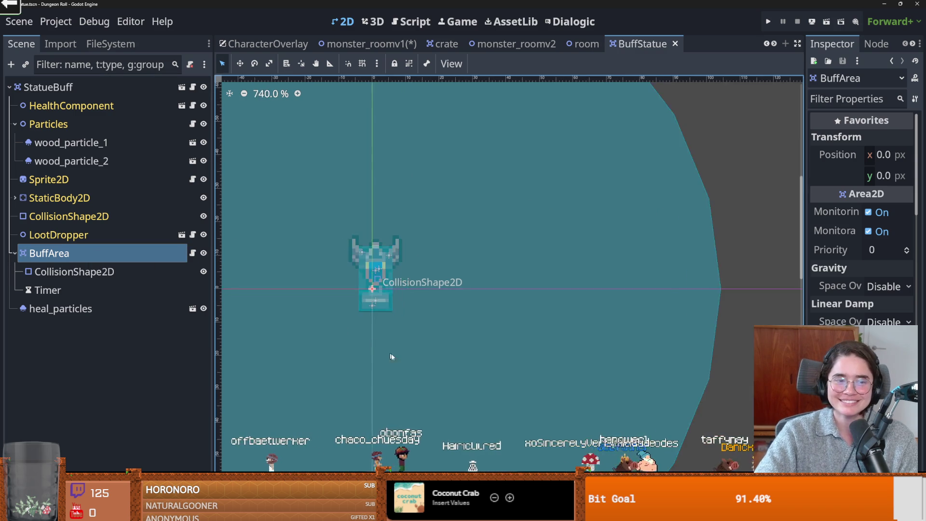
left_click(424, 375)
left_click_drag(536, 329, 741, 329)
key("ctrl+s")
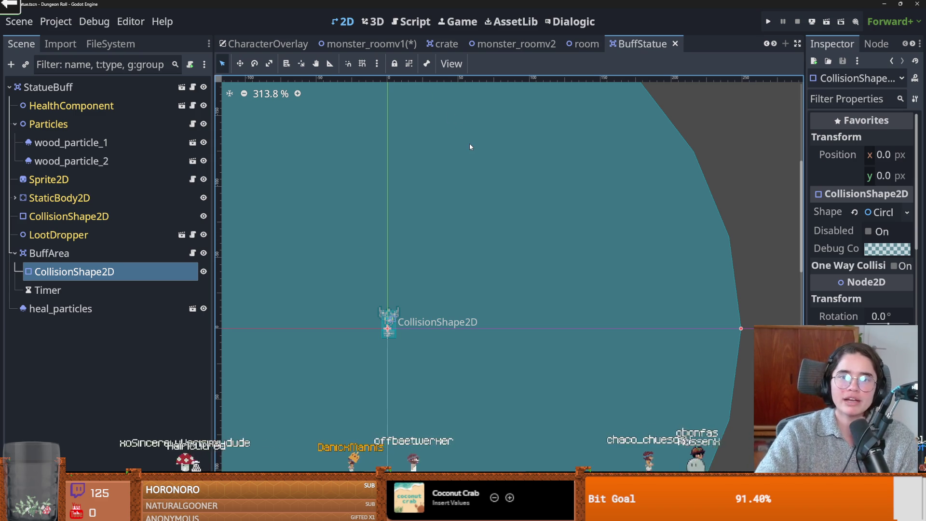
- Save monster_roomv1, then shrink the BuffStatue heal circle slightly and save
key("ctrl+s")
left_click(414, 43)
key("ctrl+s")
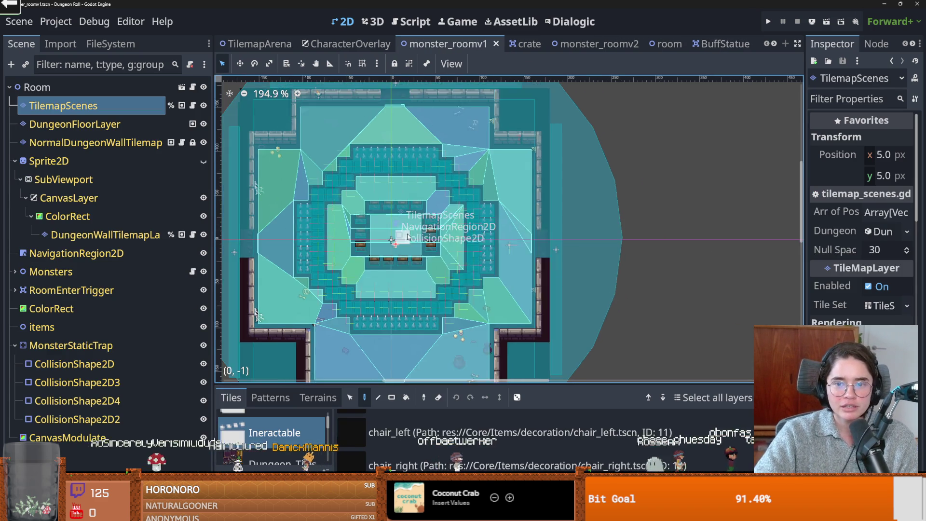
scroll(408, 230, "down", 3)
left_click(722, 44)
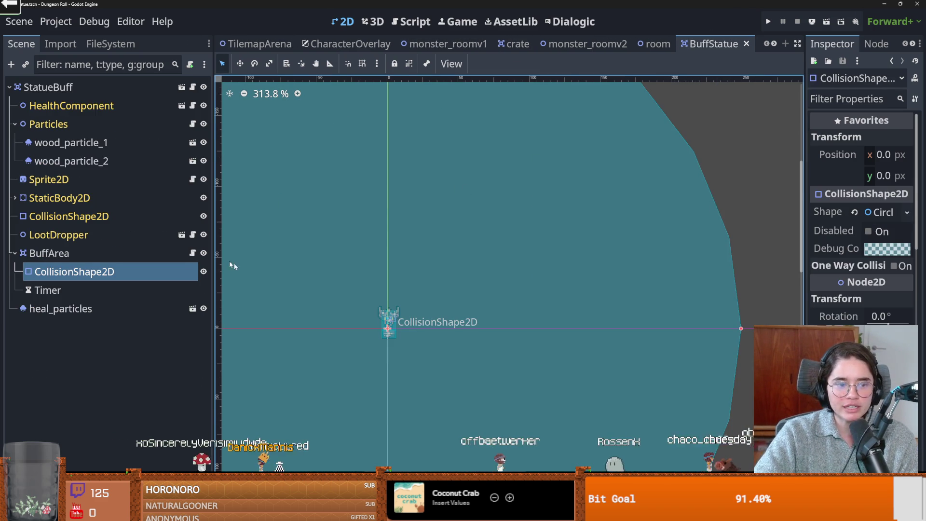
scroll(512, 302, "down", 2)
left_click_drag(671, 319, 655, 320)
key("ctrl+s")
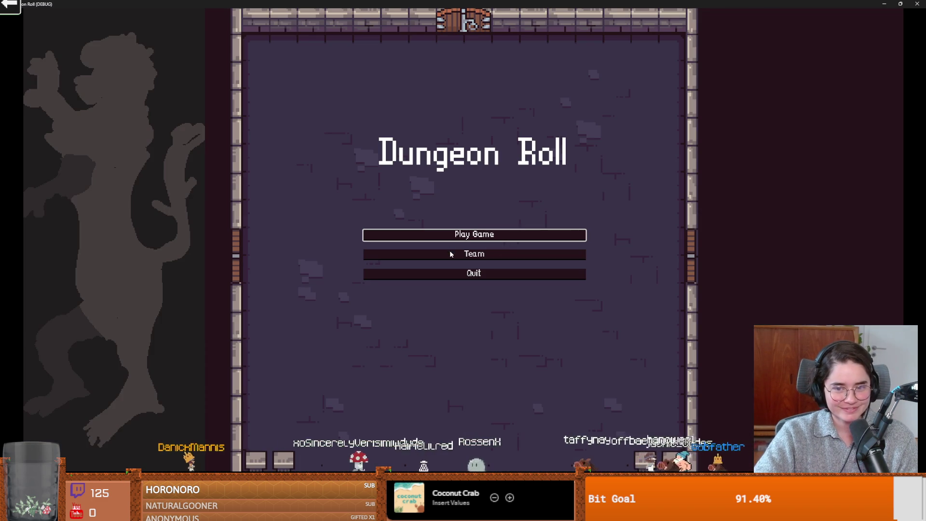
- Playtest as the Crusader in a debug-chosen room, walk near the statue, then close the game
left_click(482, 234)
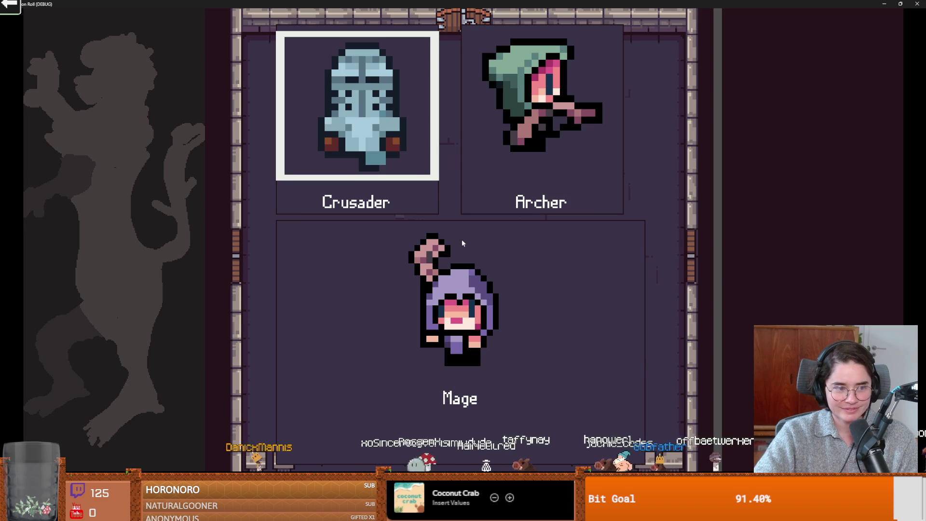
key("Return")
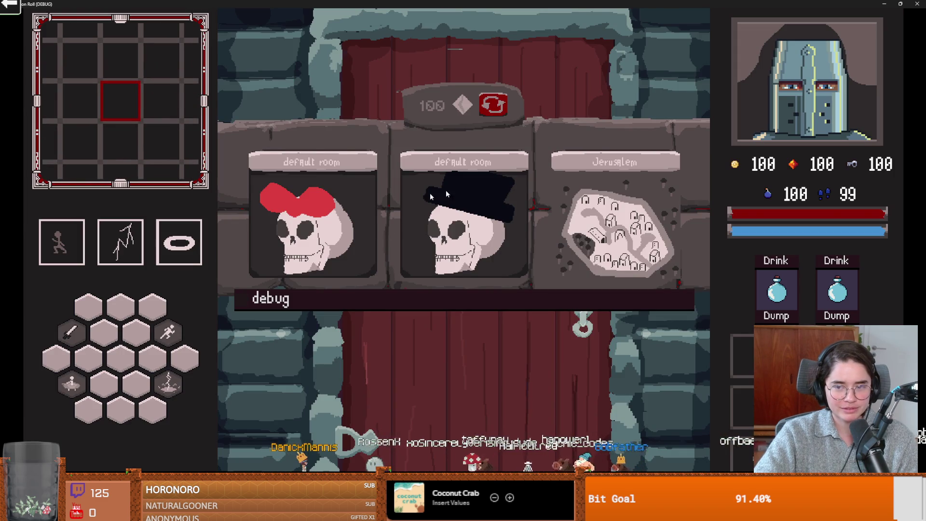
left_click(346, 290)
left_click(437, 333)
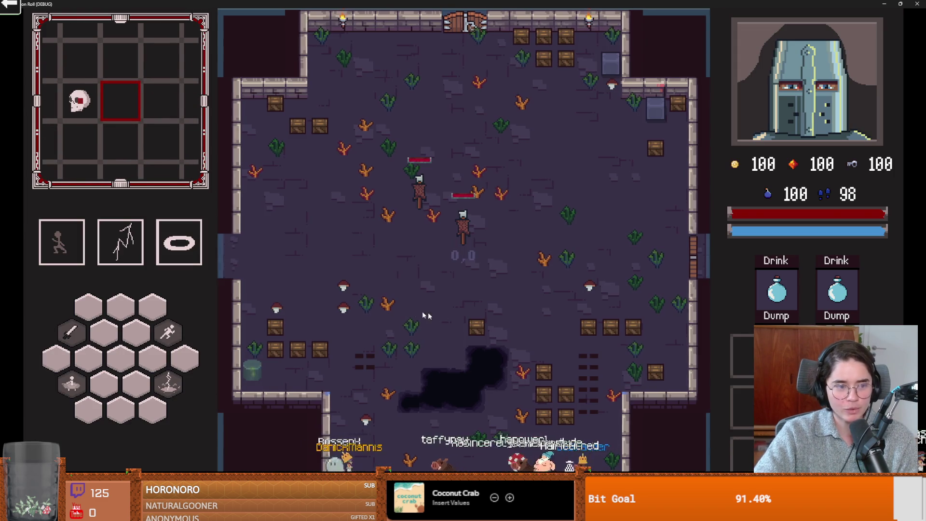
key("w")
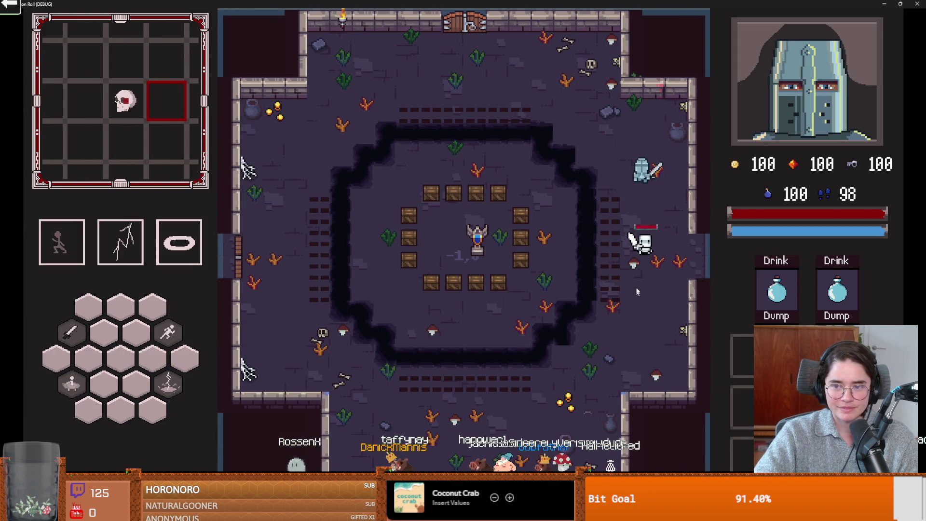
key("a")
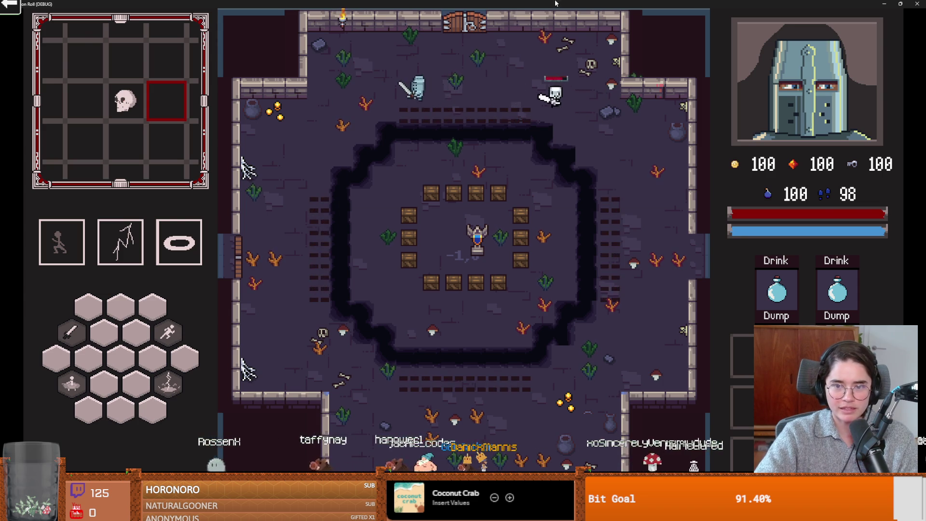
key("super+Down")
left_click(589, 167)
key("ctrl+s")
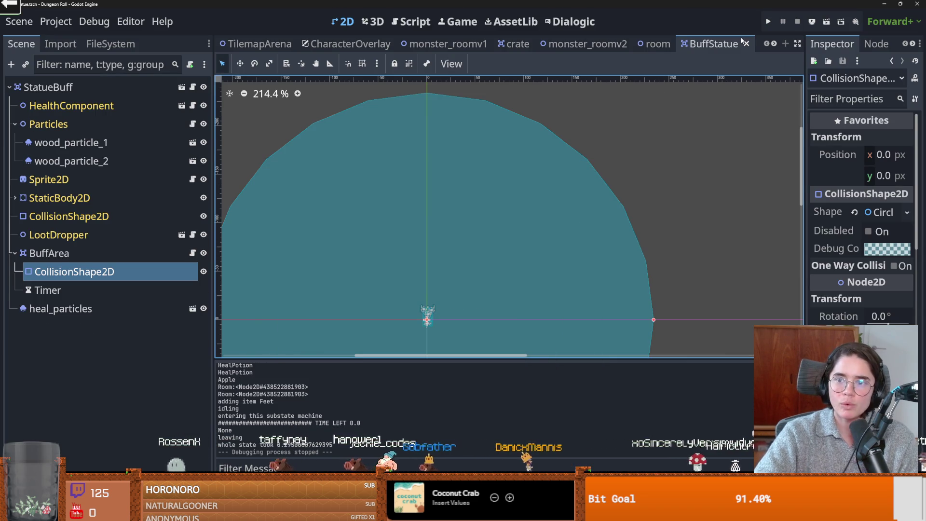
- Check which named layers the BuffArea's Collision Mask covers
left_click(192, 253)
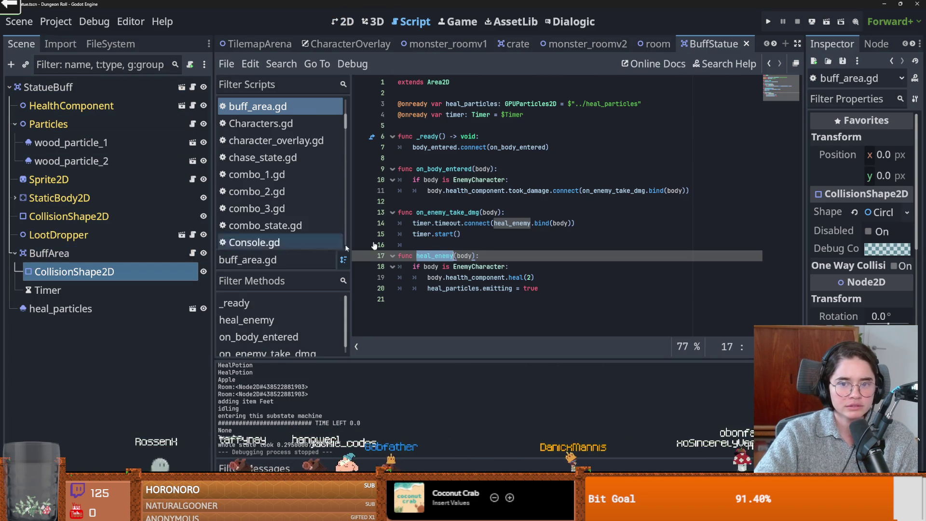
left_click(49, 253)
left_click(343, 22)
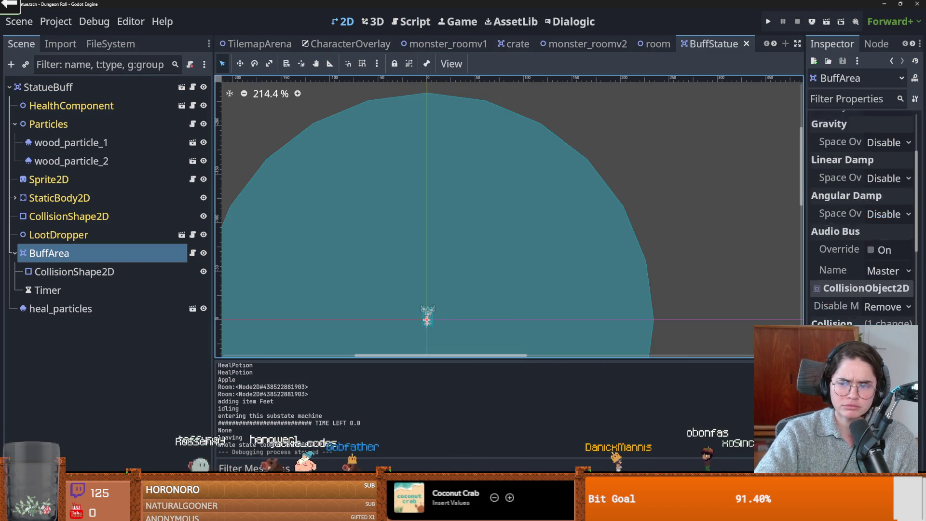
scroll(862, 314, "up", 2)
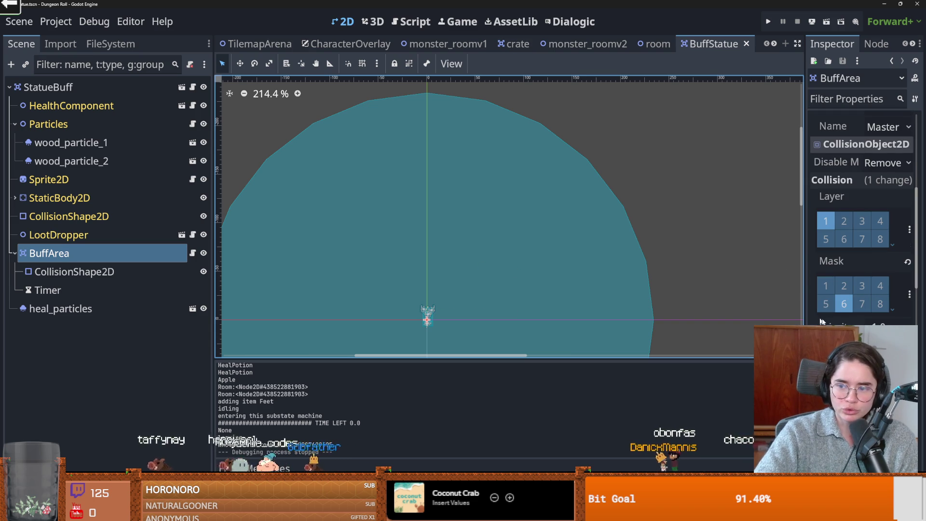
left_click(908, 294)
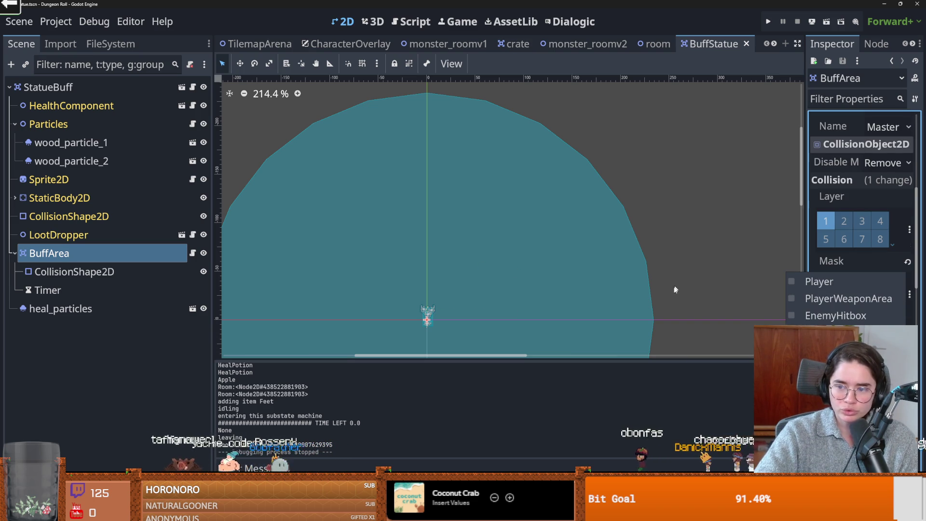
left_click(201, 263)
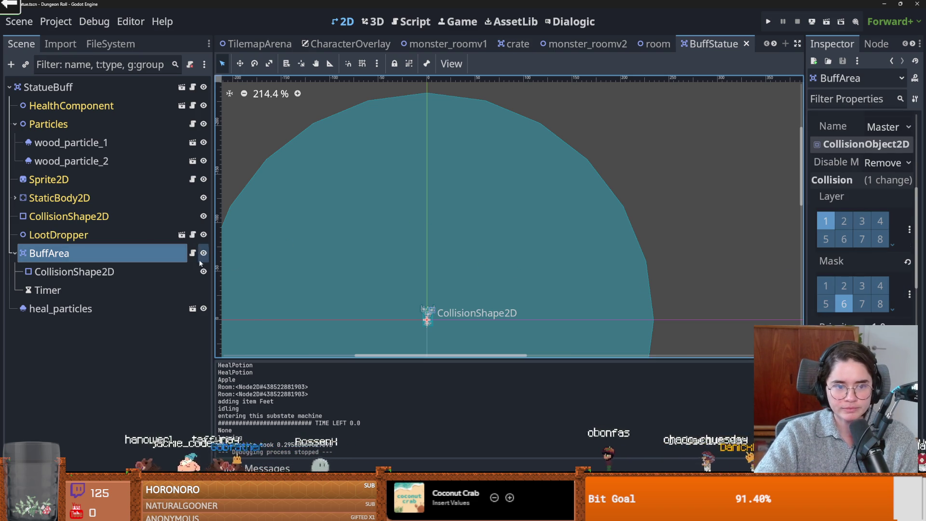
- Add a breakpoint on line 11 of buff_area.gd and run the project
left_click(192, 253)
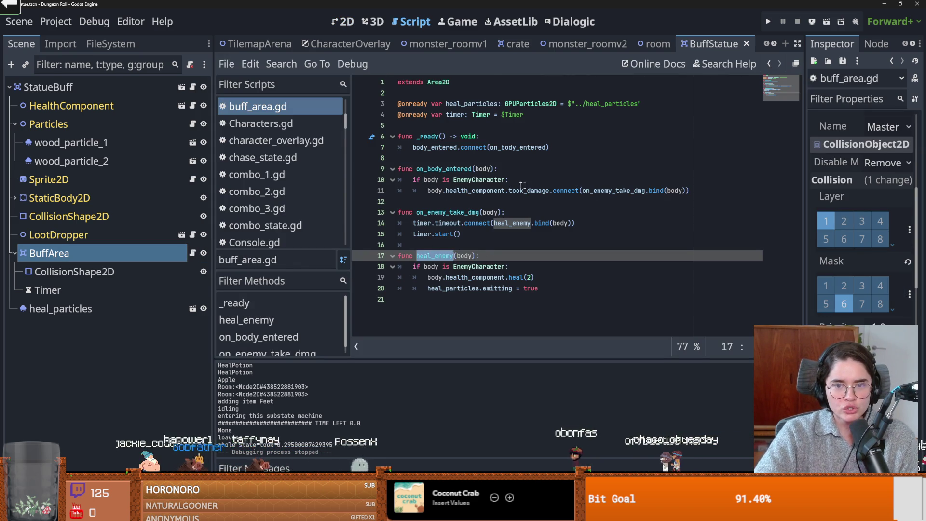
double_click(519, 147)
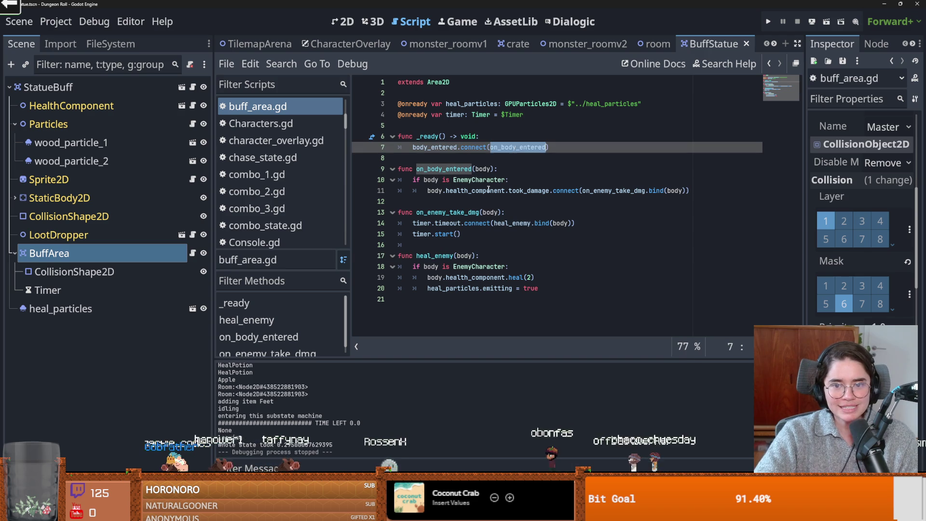
left_click(444, 190)
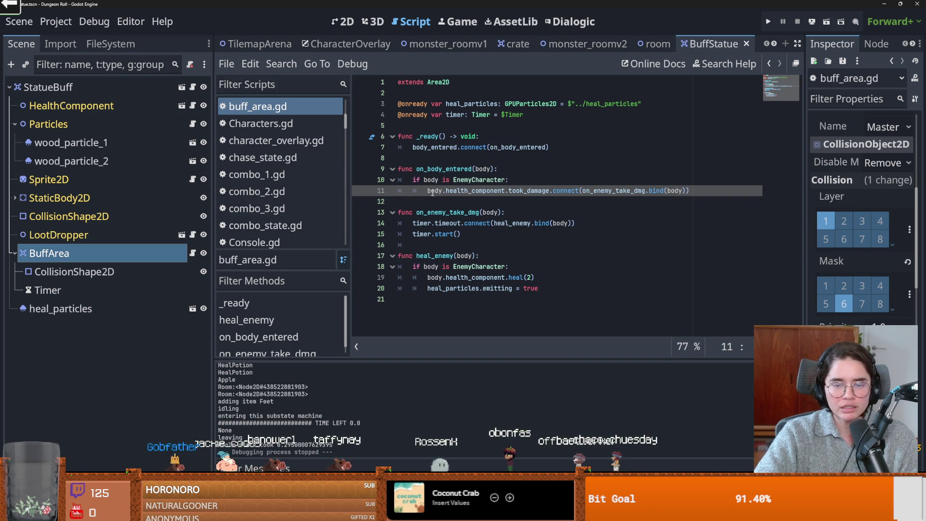
left_click(361, 191)
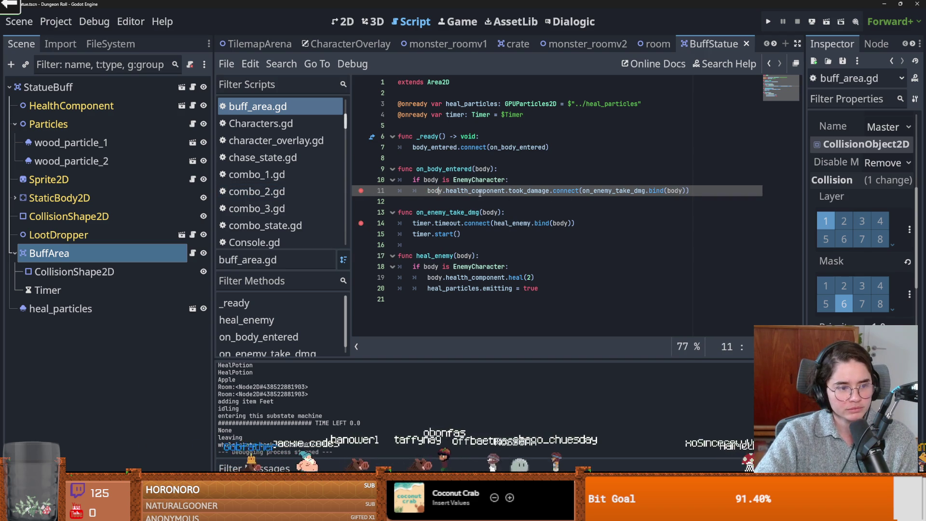
mouse_move(479, 193)
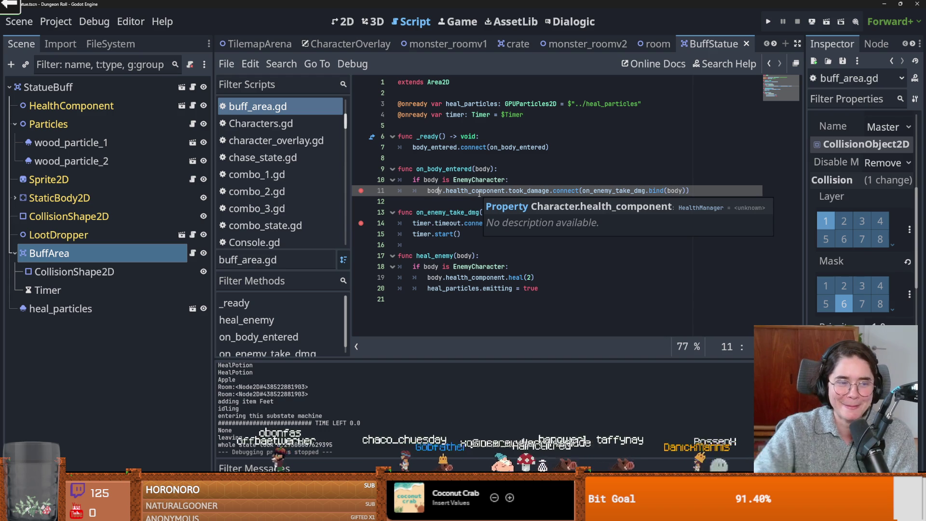
left_click(768, 21)
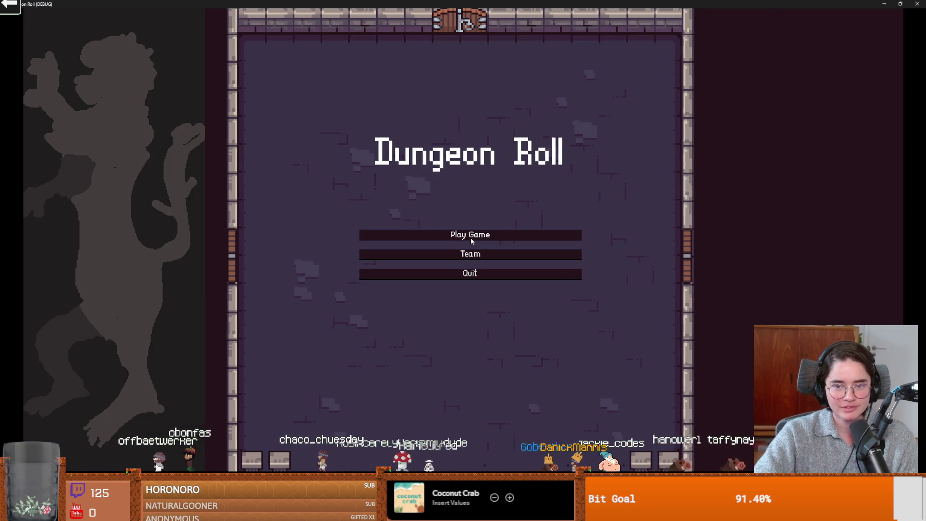
- Start a new game as the Crusader and enter a room
left_click(471, 235)
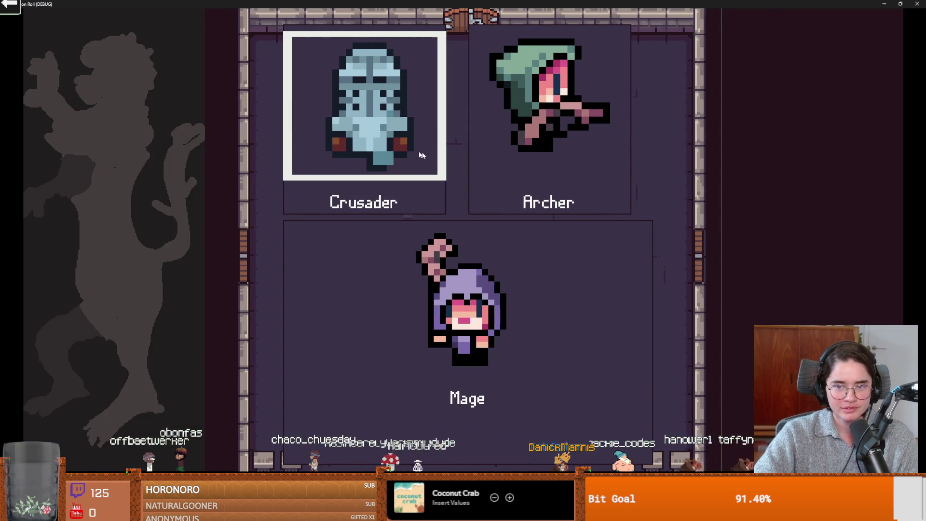
left_click(381, 144)
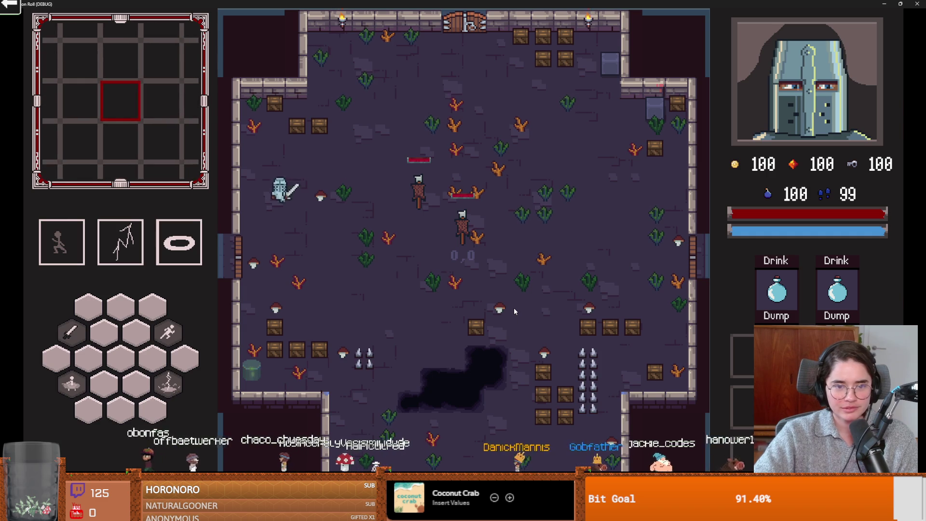
key("e")
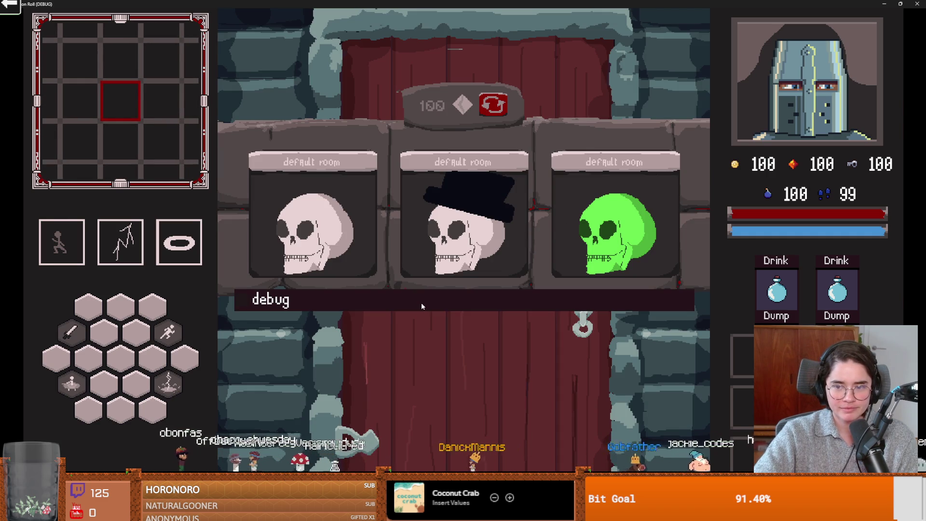
left_click(603, 339)
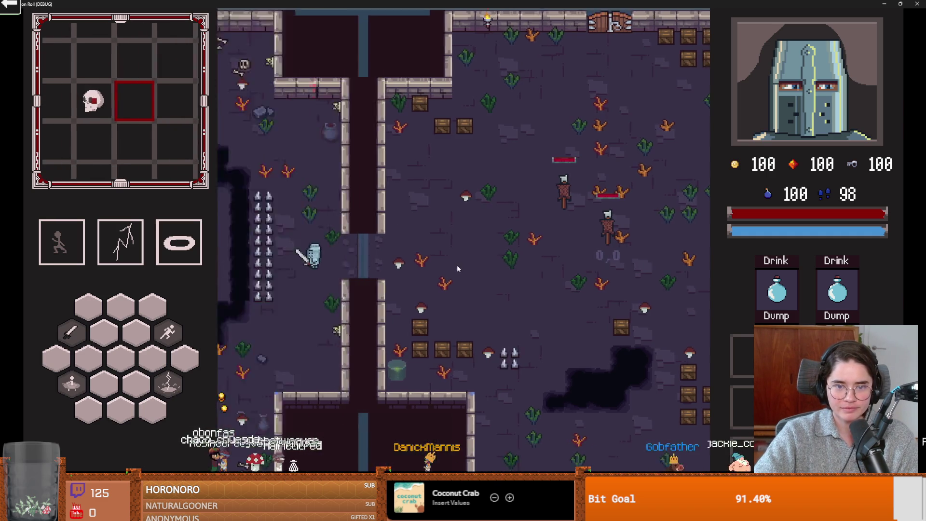
type("s")
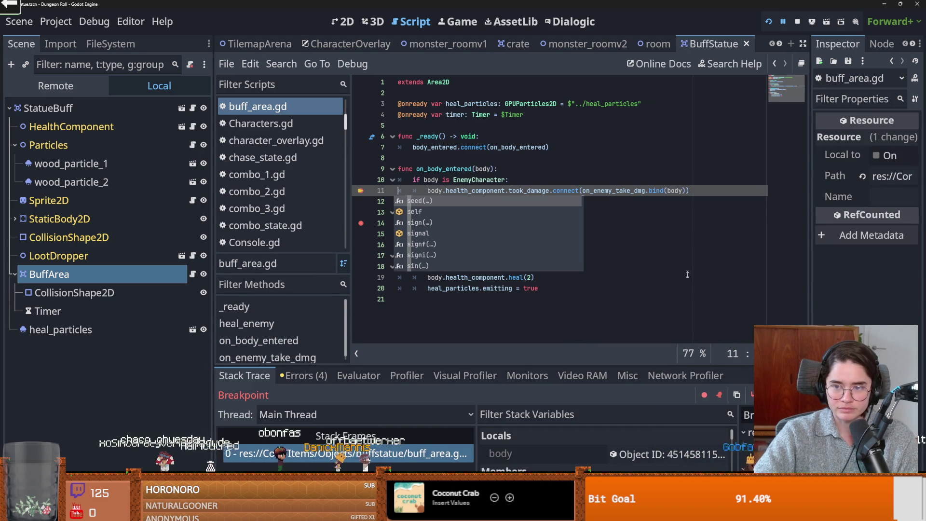
- At the breakpoint, inspect took_damage, on_enemy_take_dmg and timeout on lines 11–14, then resume
left_click(656, 259)
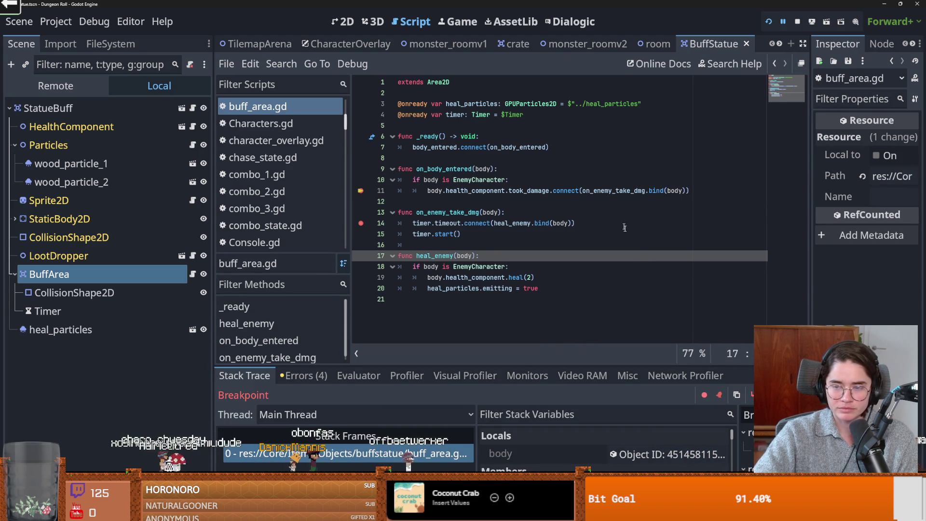
left_click(467, 192)
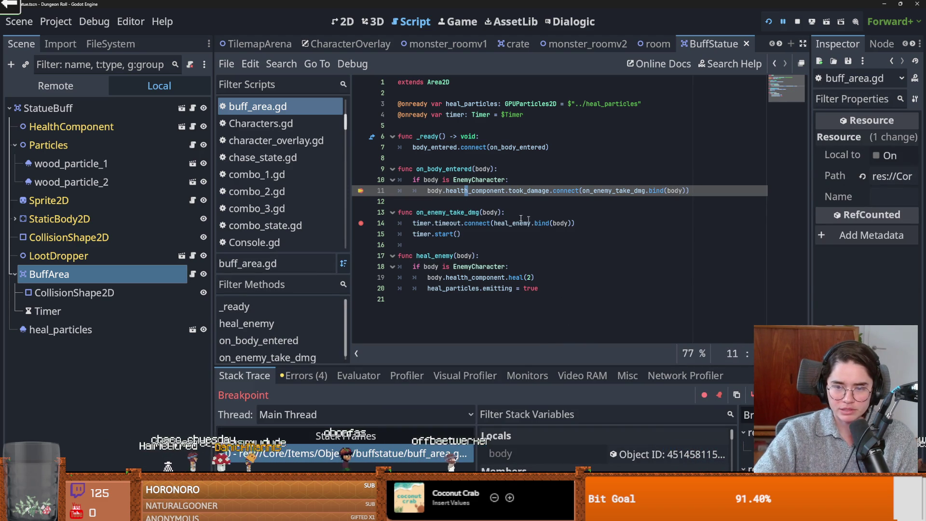
double_click(456, 213)
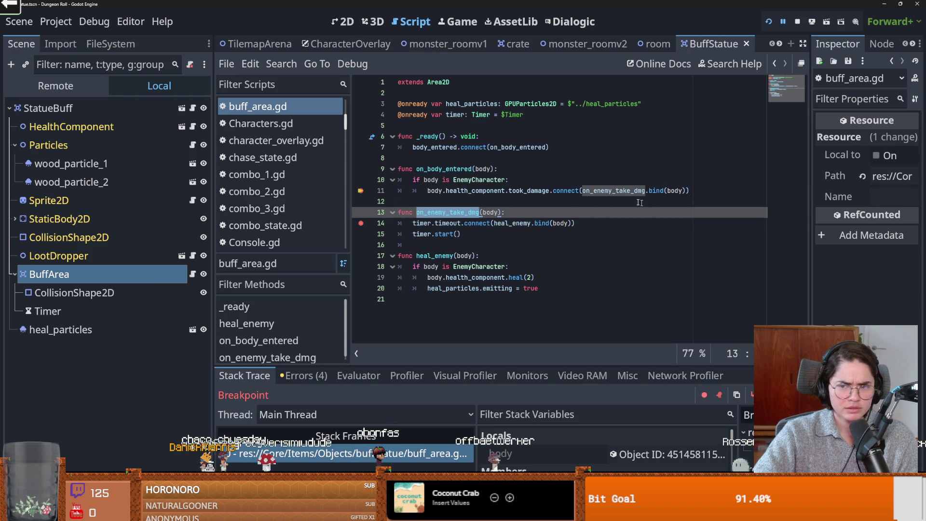
double_click(597, 191)
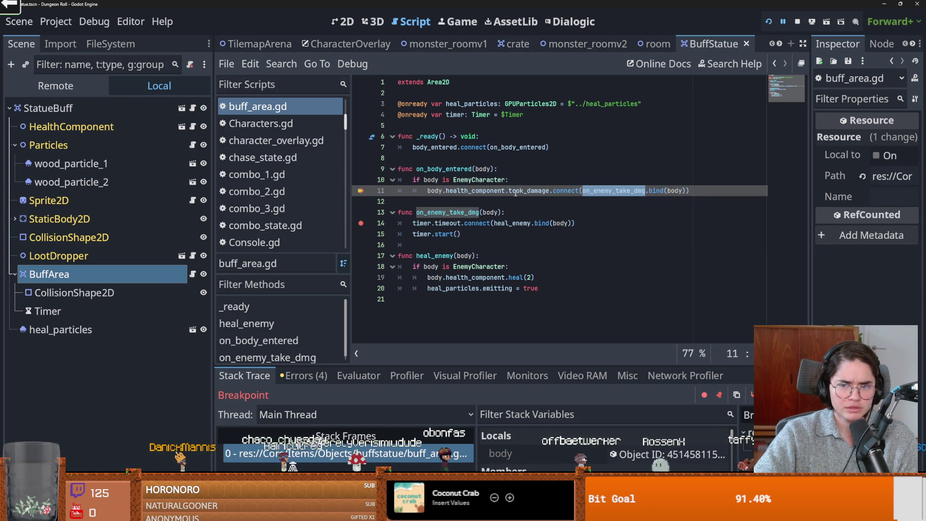
double_click(531, 192)
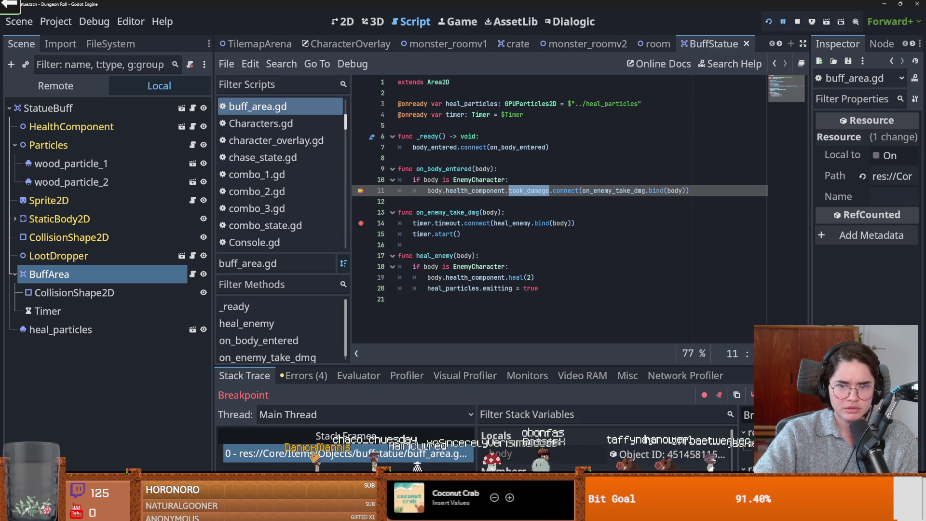
double_click(453, 191)
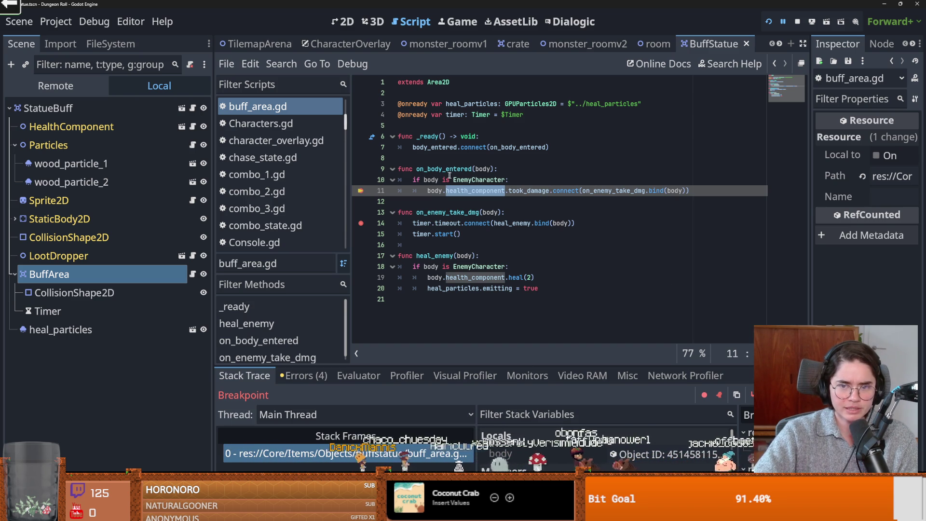
left_click(560, 208)
double_click(448, 223)
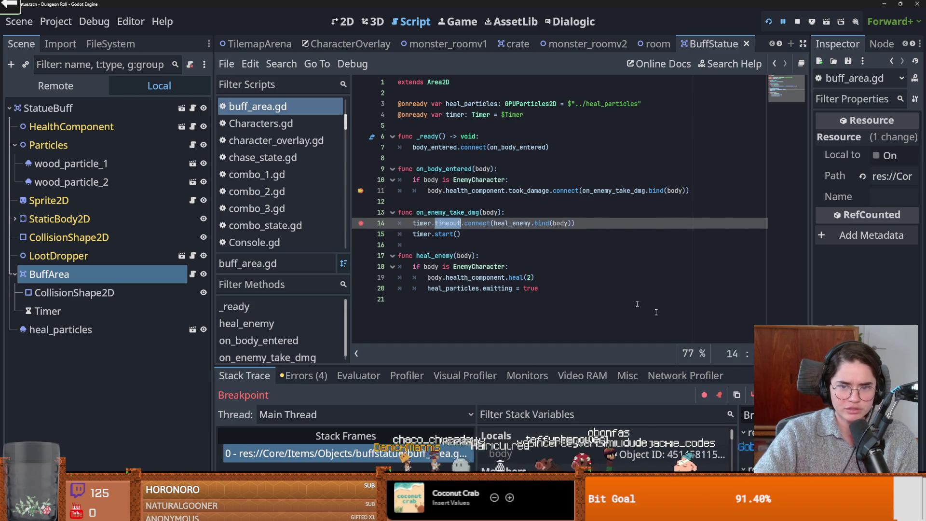
key("F12")
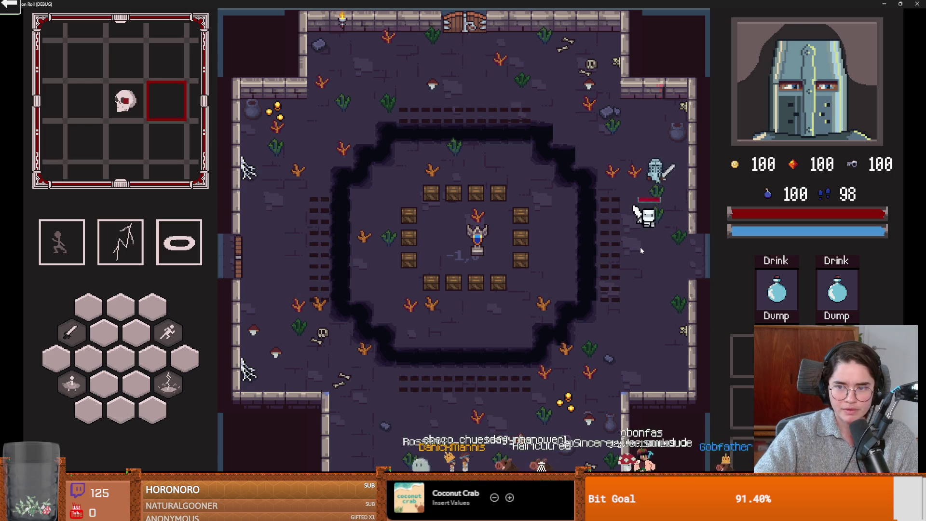
- Walk the player toward the skeleton, then stop the running game
key("w")
key("a")
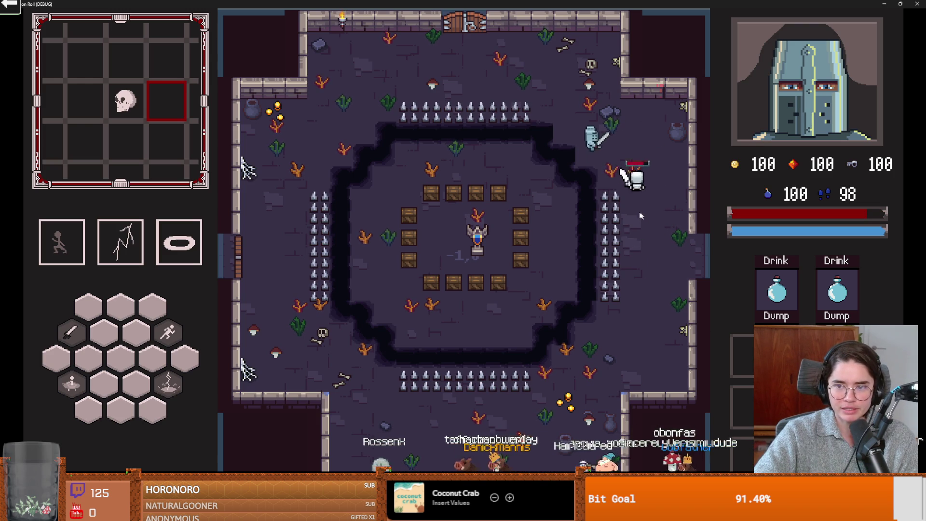
key("super+Down")
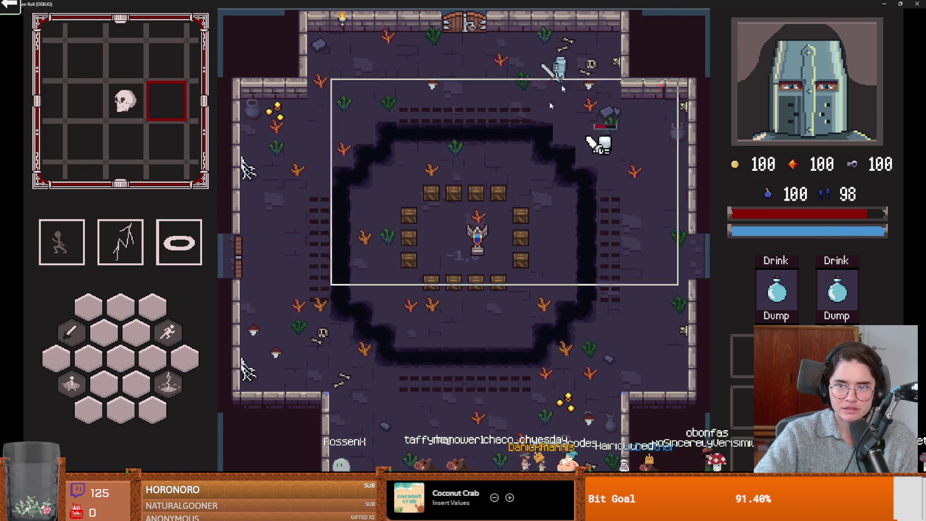
left_click(657, 102)
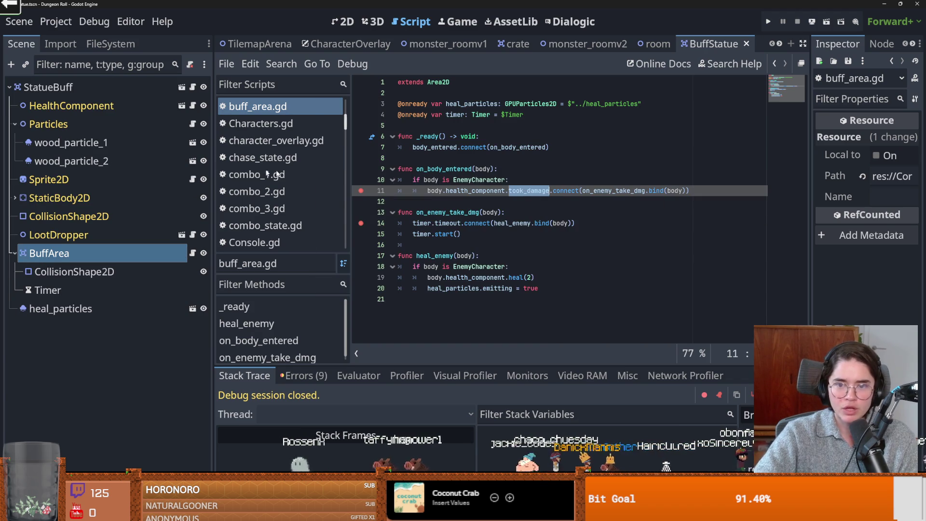
- Examine body, on_enemy_take_dmg and took_damage on line 11, then the timer connection on line 14
left_click(497, 212)
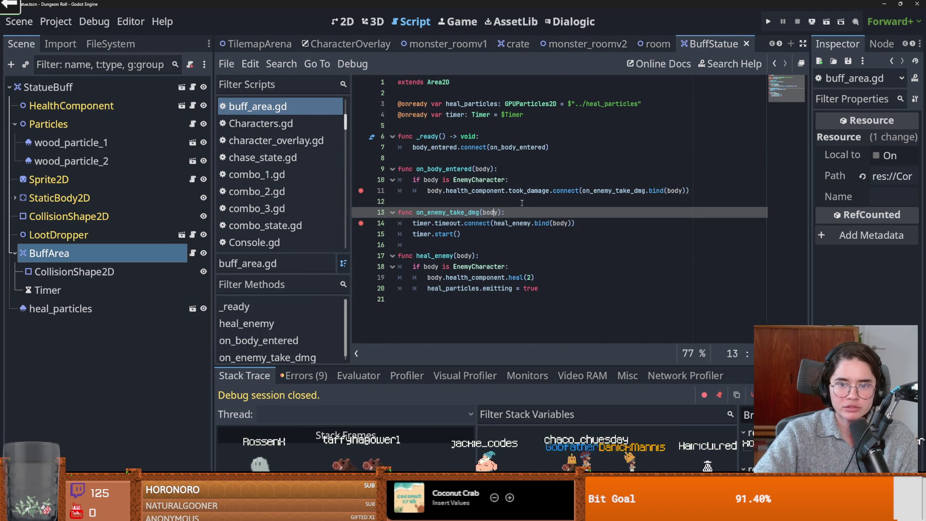
double_click(676, 191)
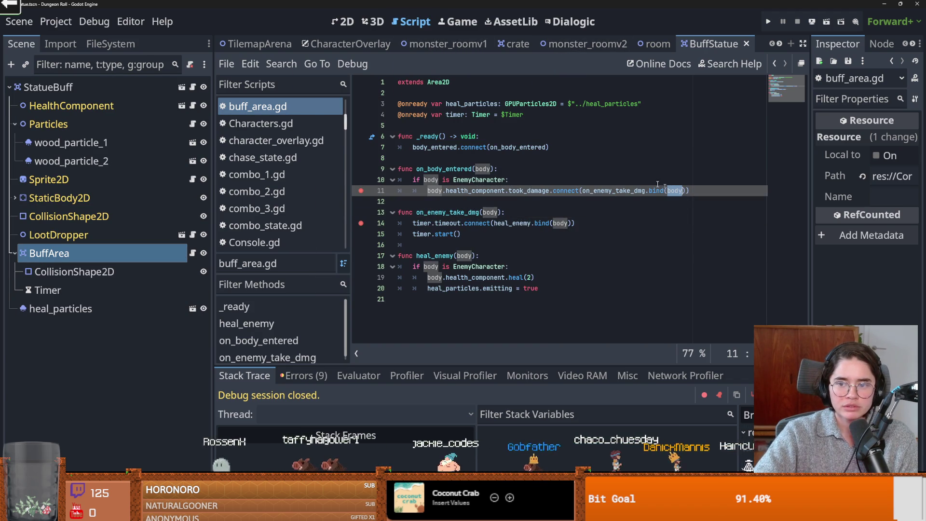
double_click(610, 192)
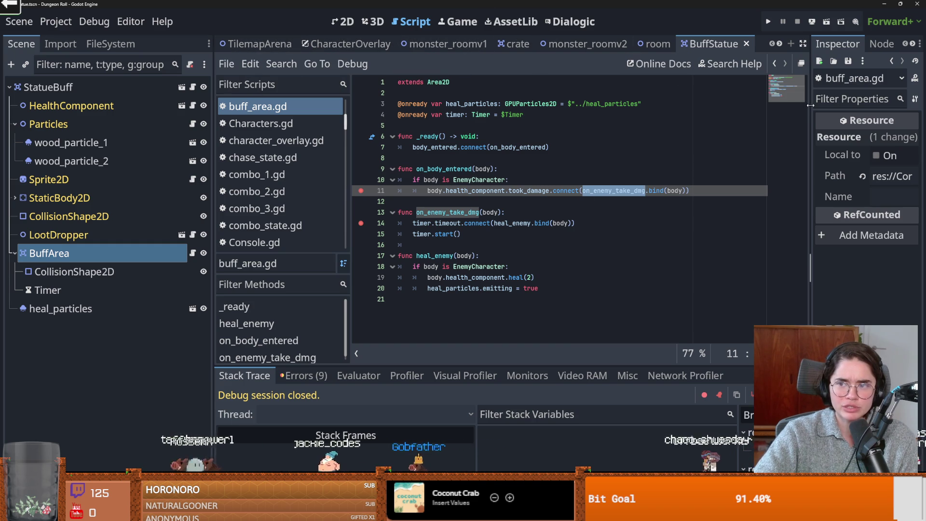
double_click(527, 191)
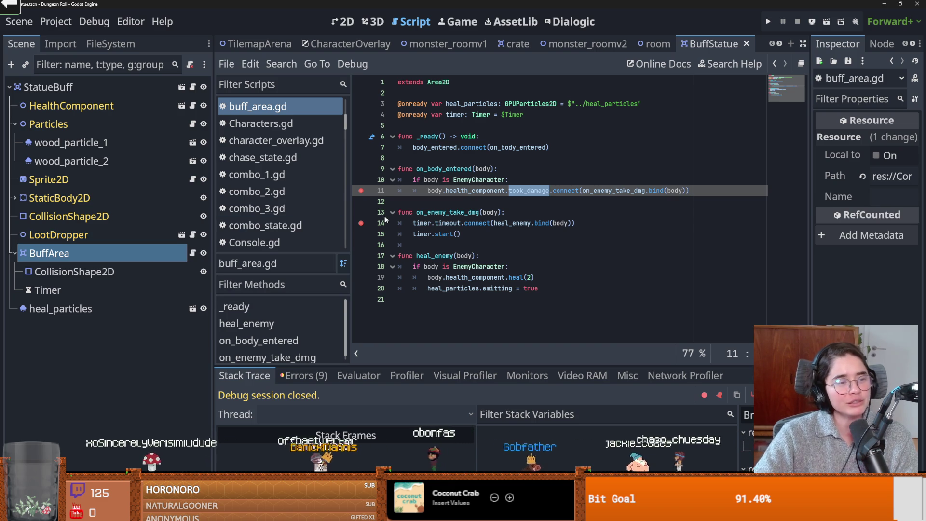
left_click(422, 224)
- Save the scene, check on_body_entered, and close the room scene
key("ctrl+s")
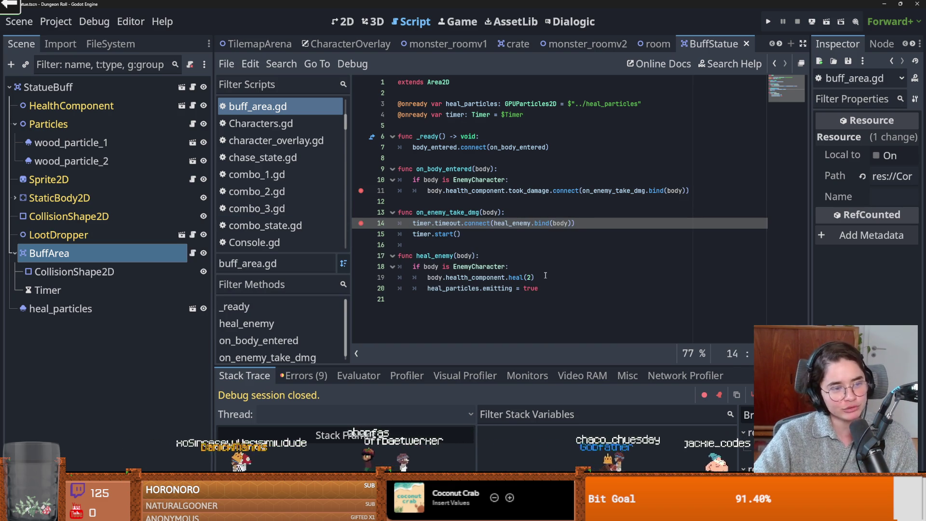
key("ctrl+s")
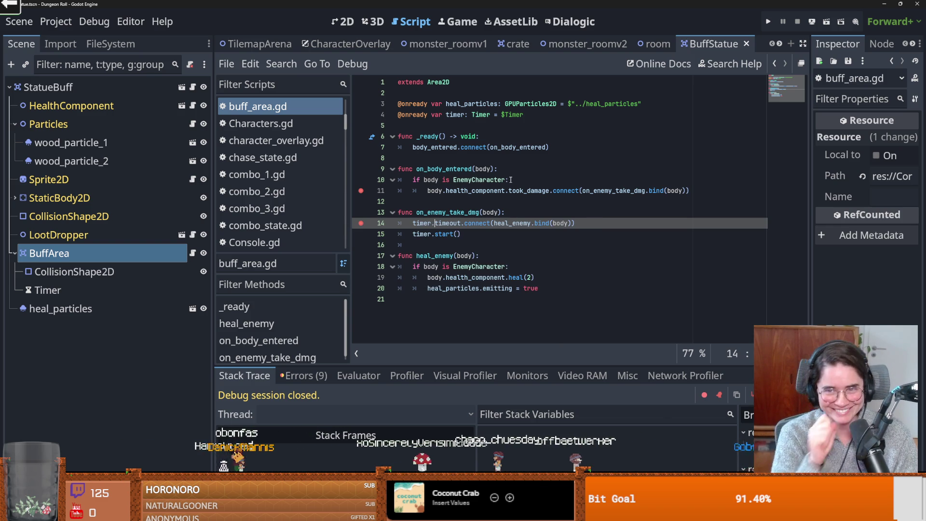
key("ctrl+s")
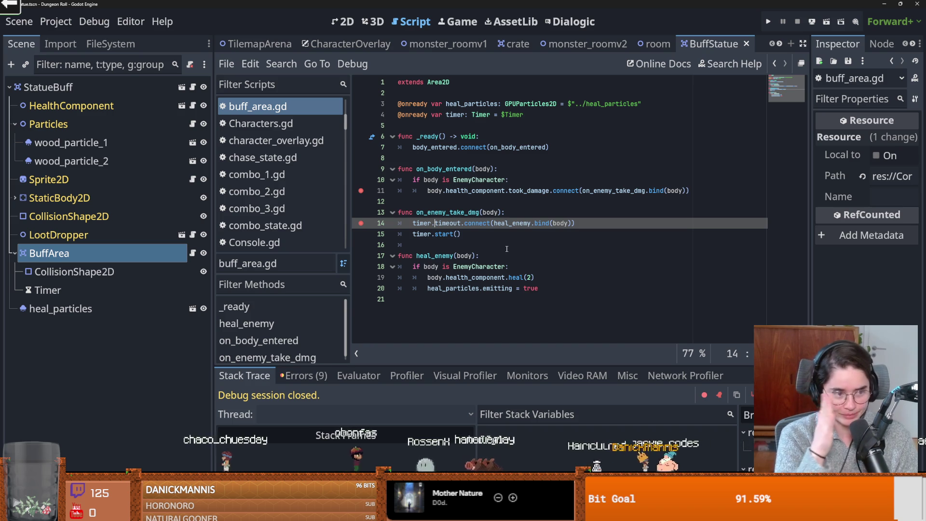
left_click(569, 166)
key("ctrl+s")
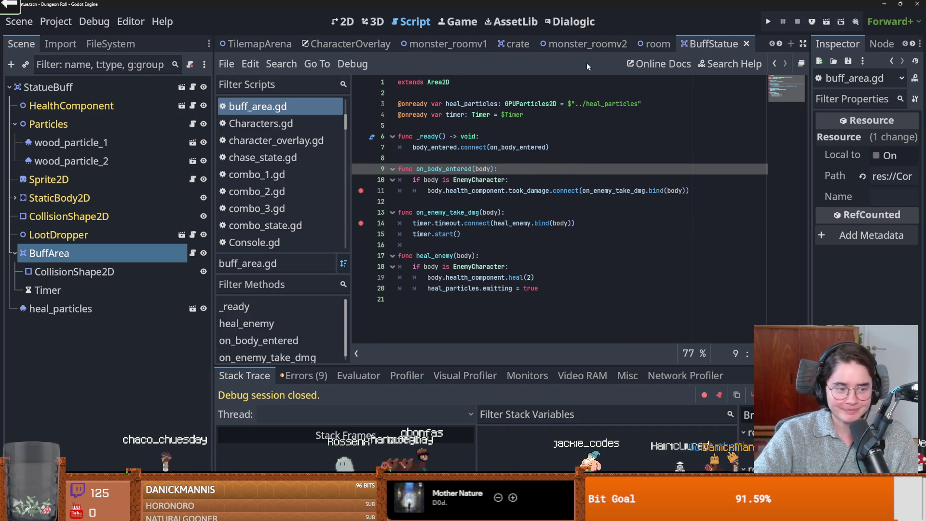
left_click(649, 43)
- Close the room, crate and monster_roomv1 scene tabs
left_click(680, 44)
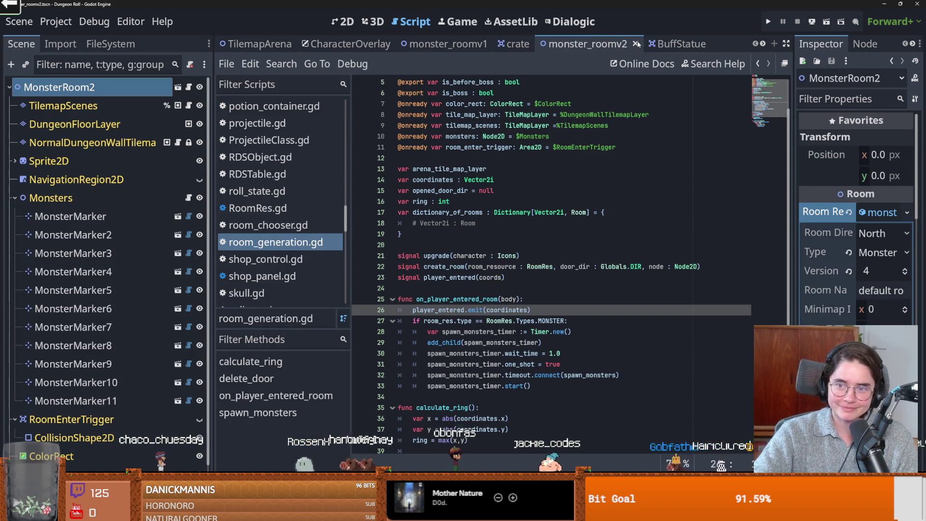
left_click(515, 43)
left_click(535, 44)
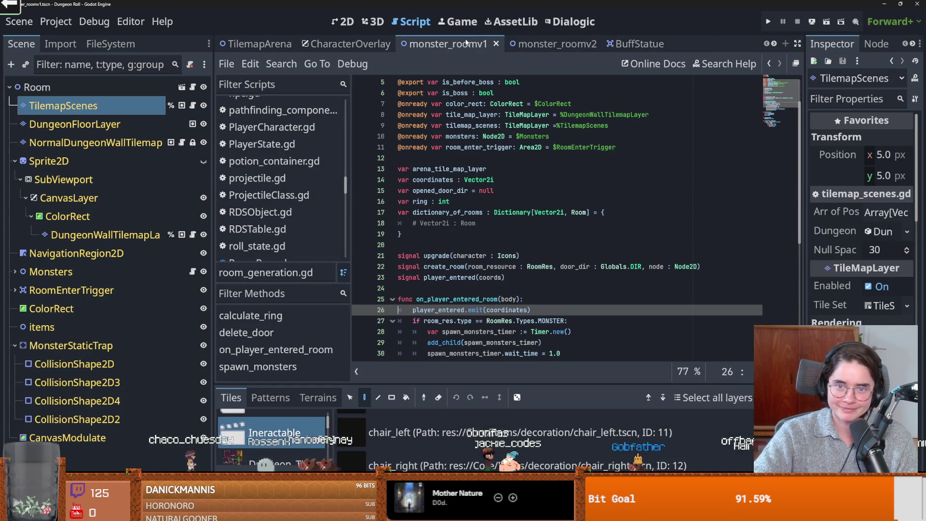
left_click(496, 44)
- Open enemy_base_scene.tscn from the FileSystem, then open its HealthComponent's health_component.gd script
left_click(125, 44)
left_click(74, 83)
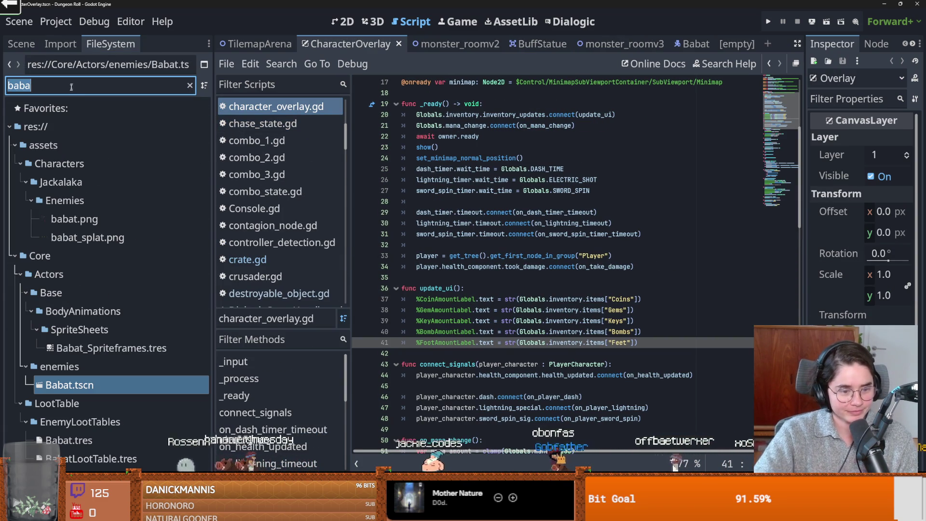
key("BackSpace")
scroll(116, 333, "down", 10)
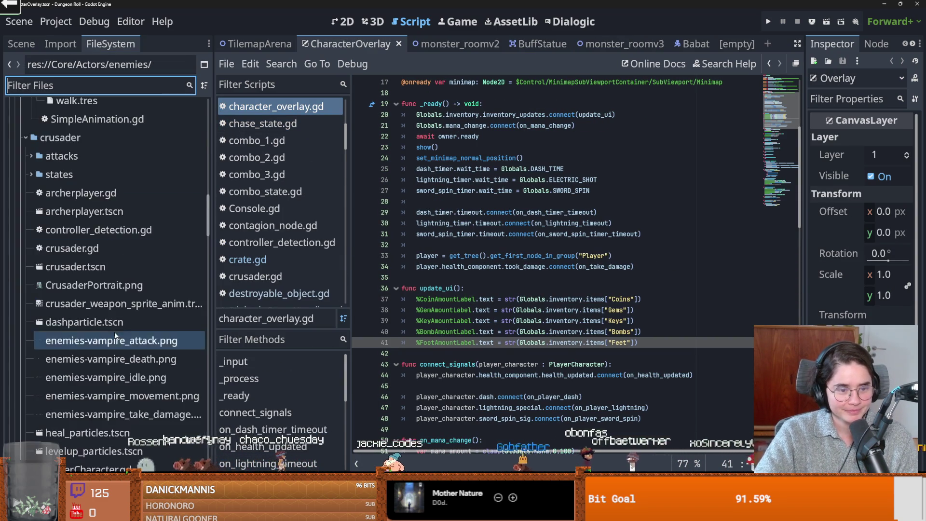
scroll(115, 333, "down", 5)
scroll(115, 320, "down", 1)
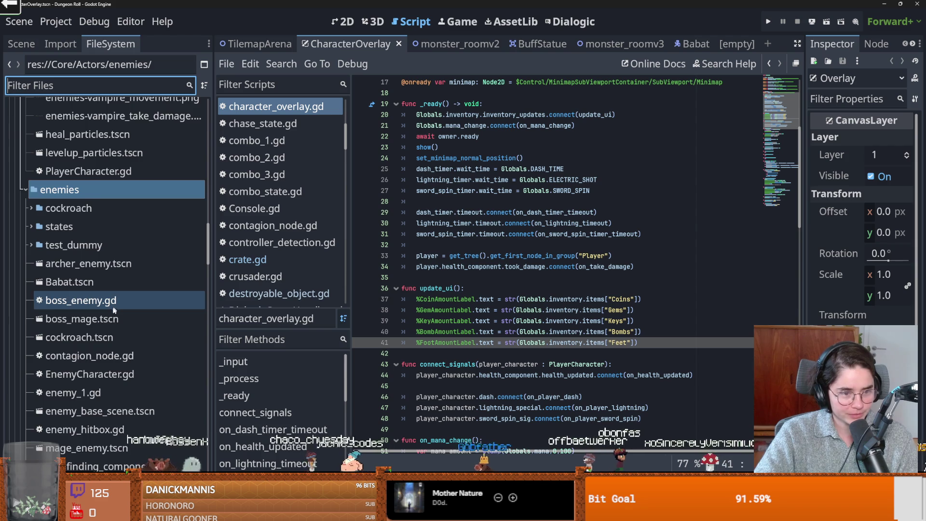
scroll(112, 312, "down", 3)
scroll(112, 311, "down", 3)
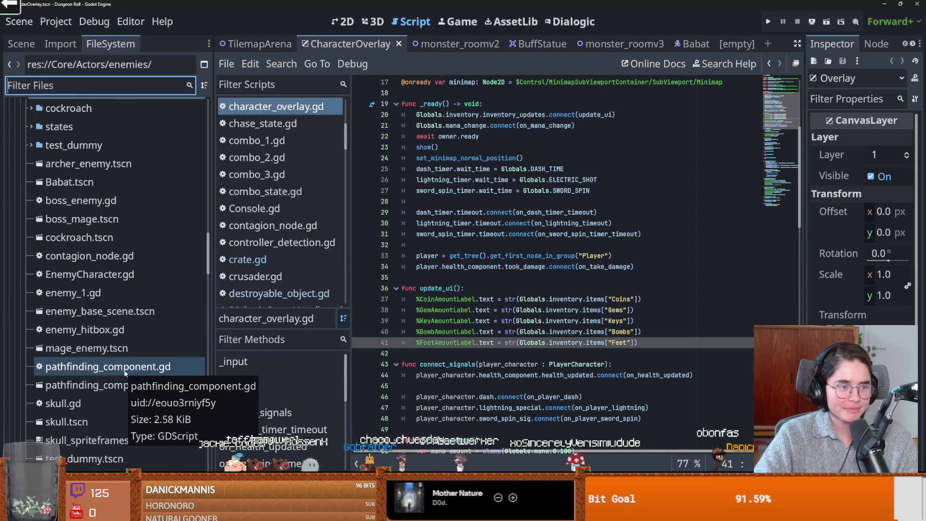
scroll(128, 375, "down", 5)
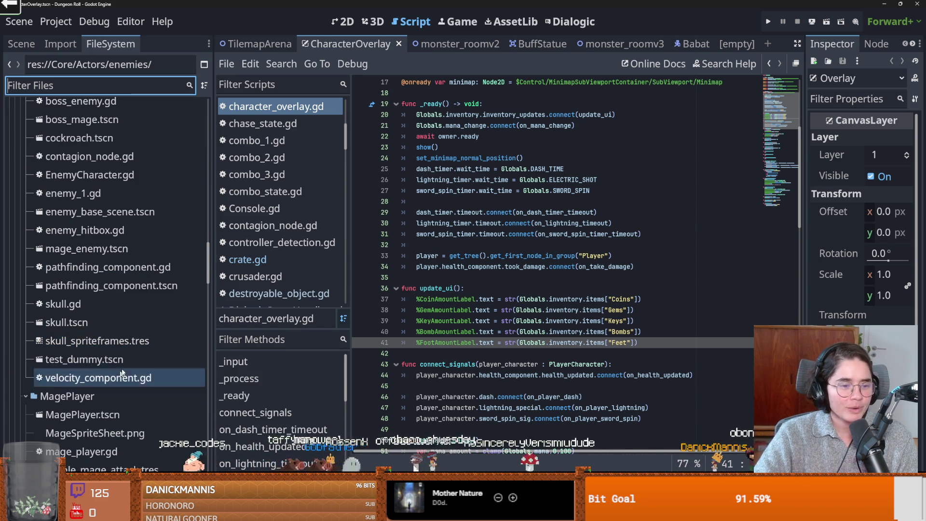
scroll(133, 372, "up", 6)
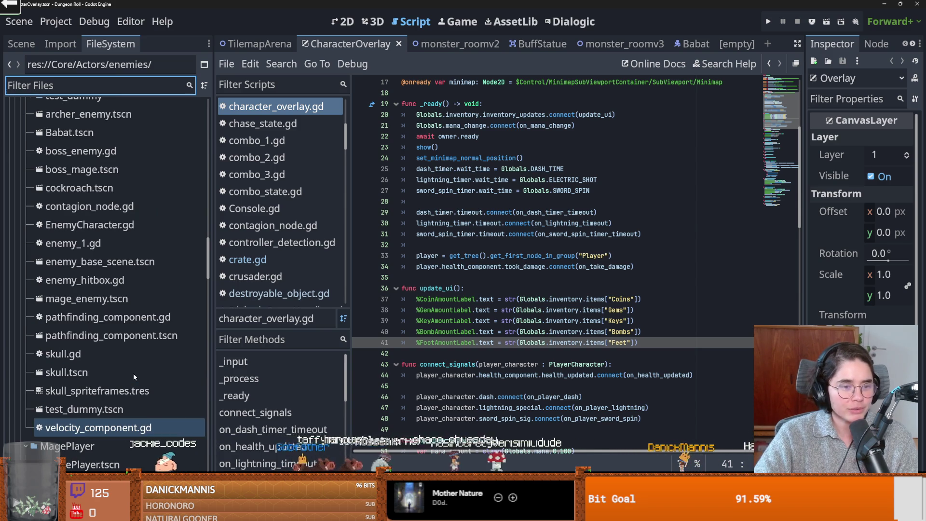
double_click(111, 361)
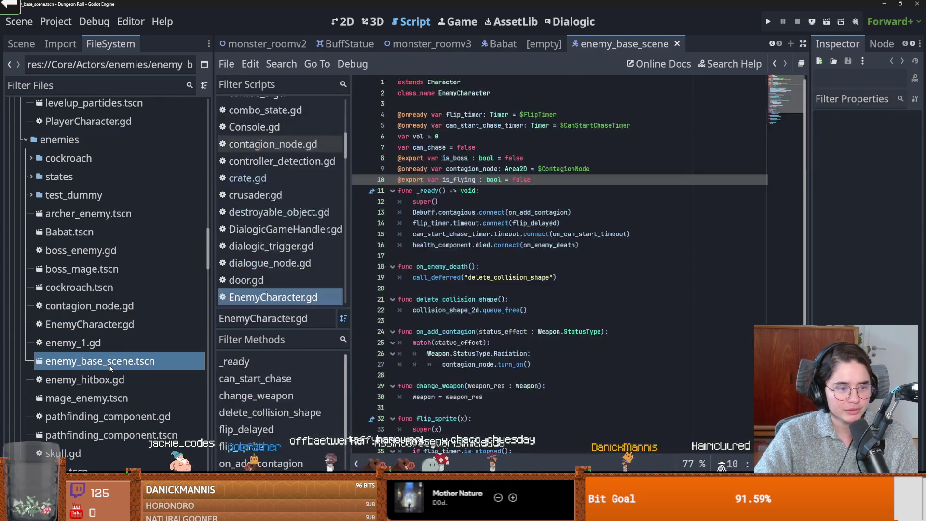
scroll(311, 333, "down", 1)
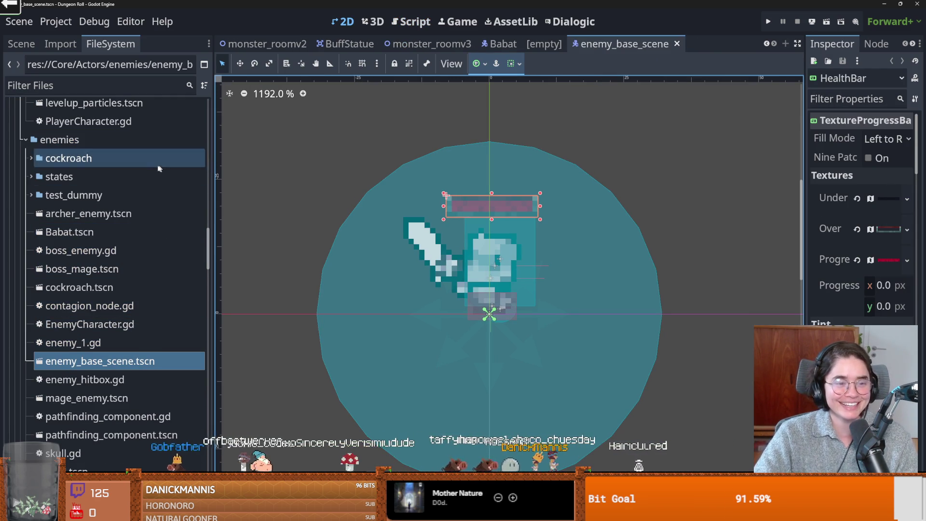
left_click(21, 43)
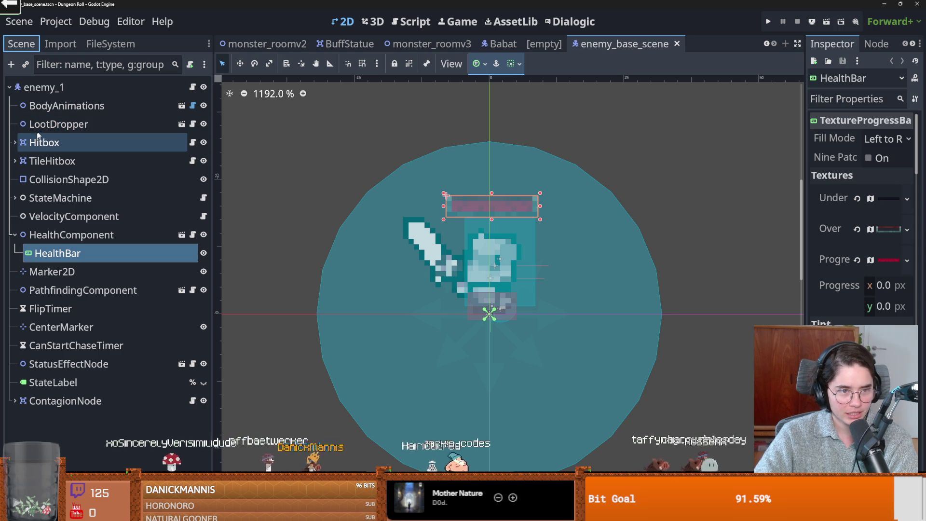
left_click(193, 234)
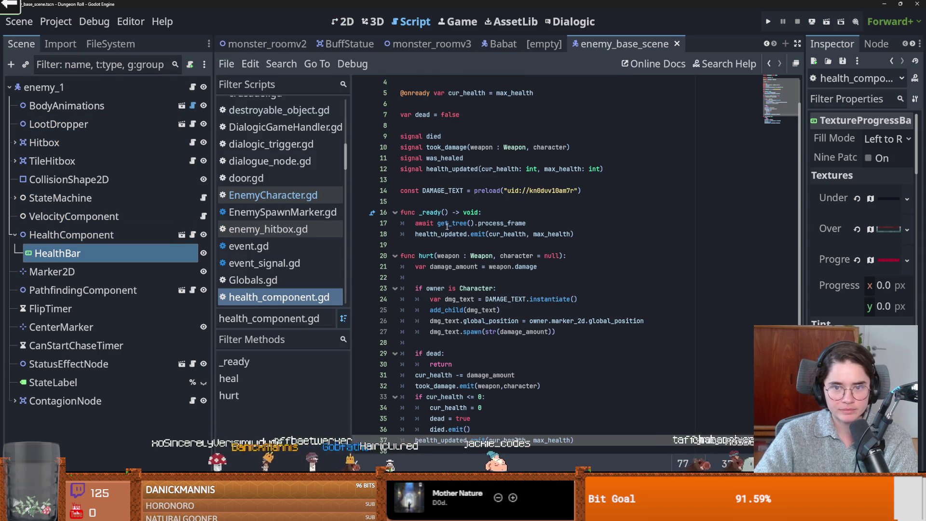
- Check took_damage and health_updated usages, then add 'signal dmging(body)' after health_updated
double_click(444, 147)
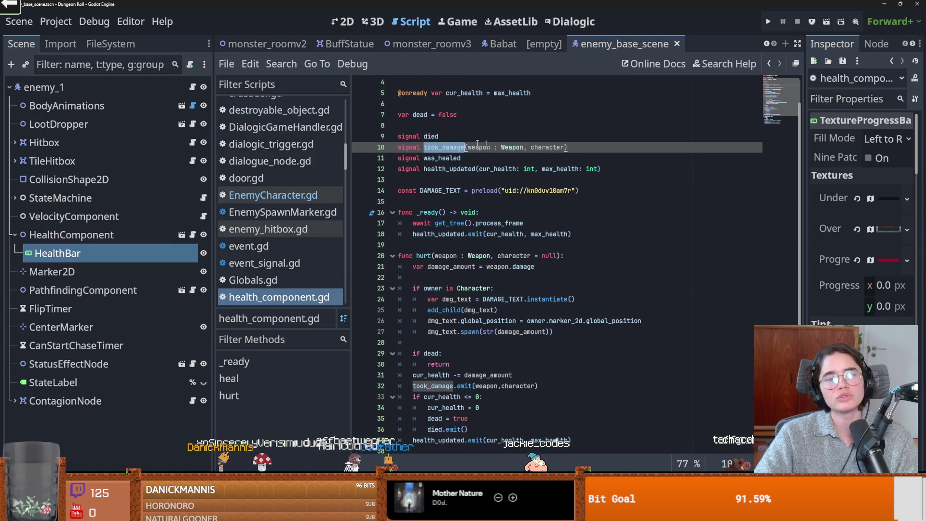
double_click(462, 168)
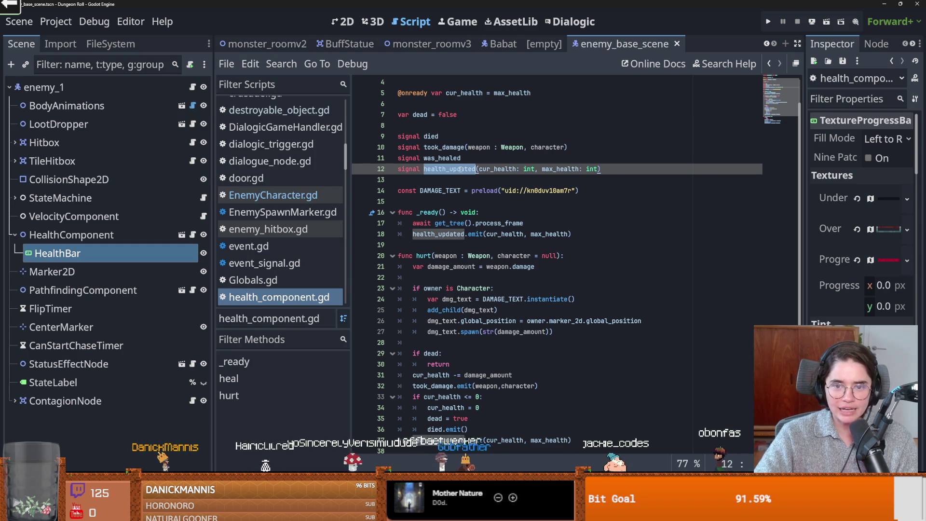
left_click(611, 169)
key("Return")
type("signal")
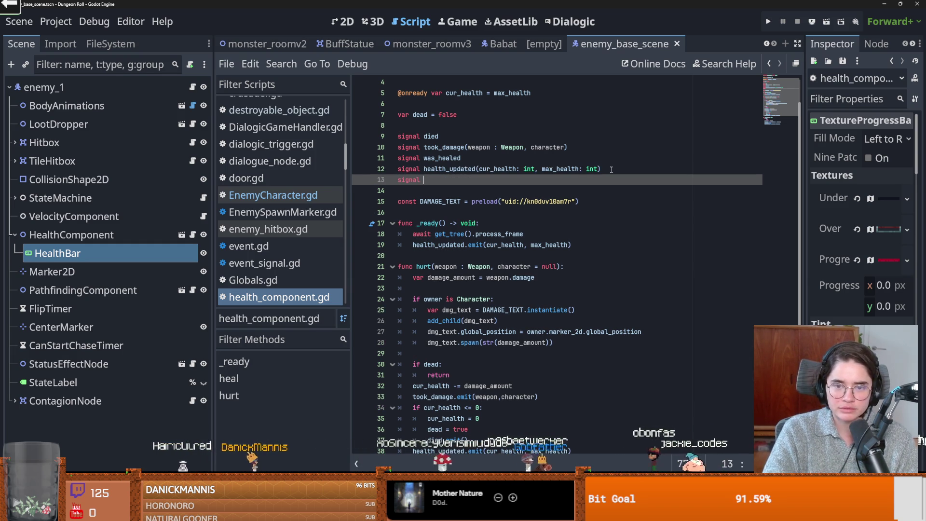
type("dmgin")
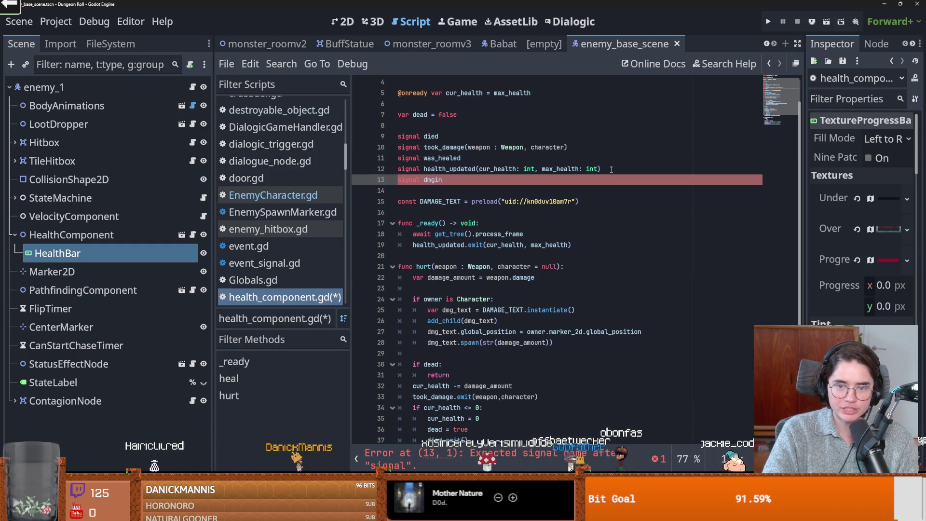
type("g(body")
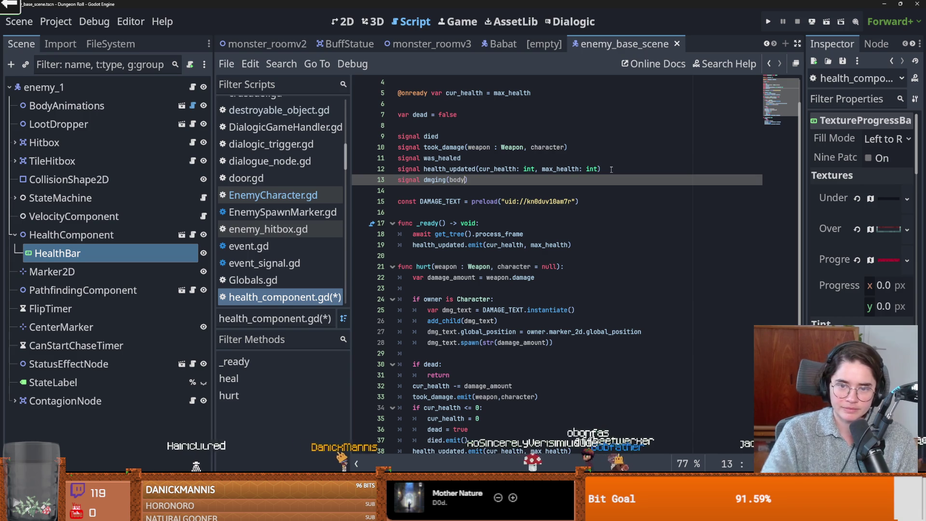
- Review the heal function, save health_component.gd, and return to the start of hurt()
scroll(497, 341, "down", 3)
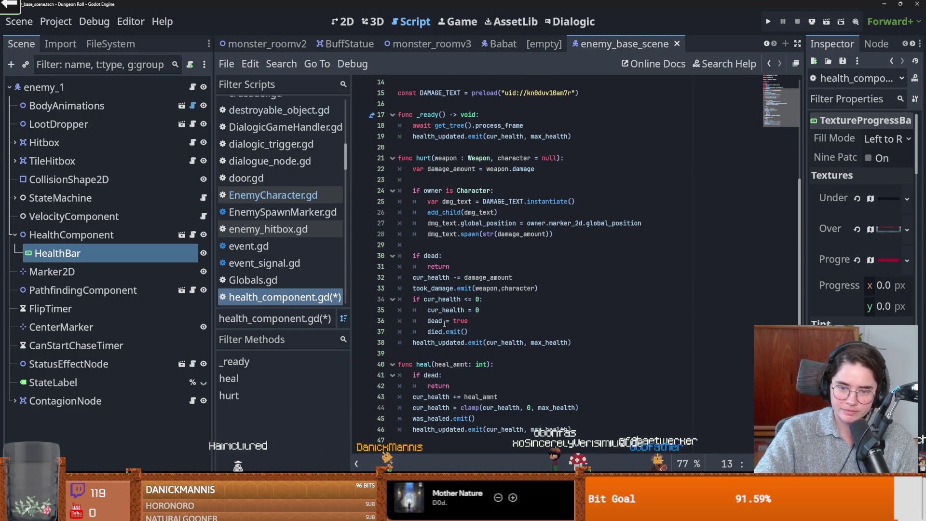
mouse_move(510, 339)
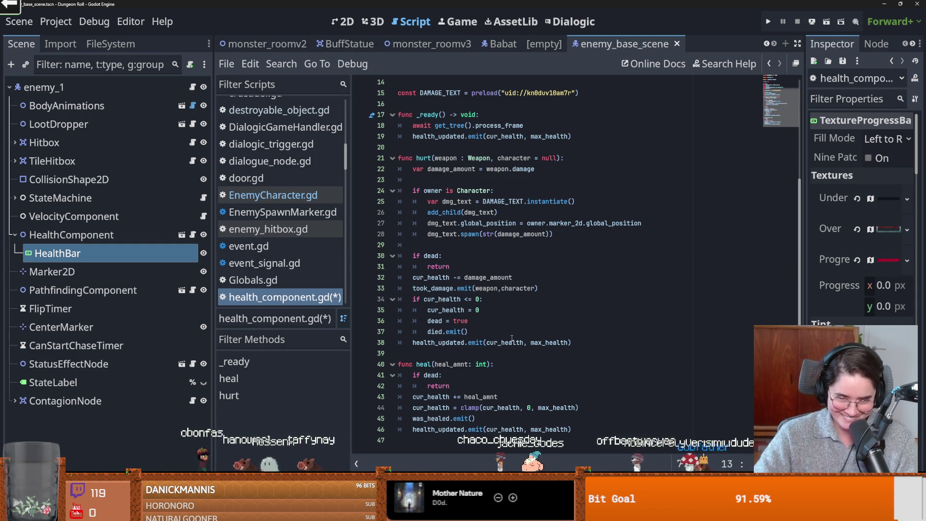
left_click(512, 367)
key("ctrl+s")
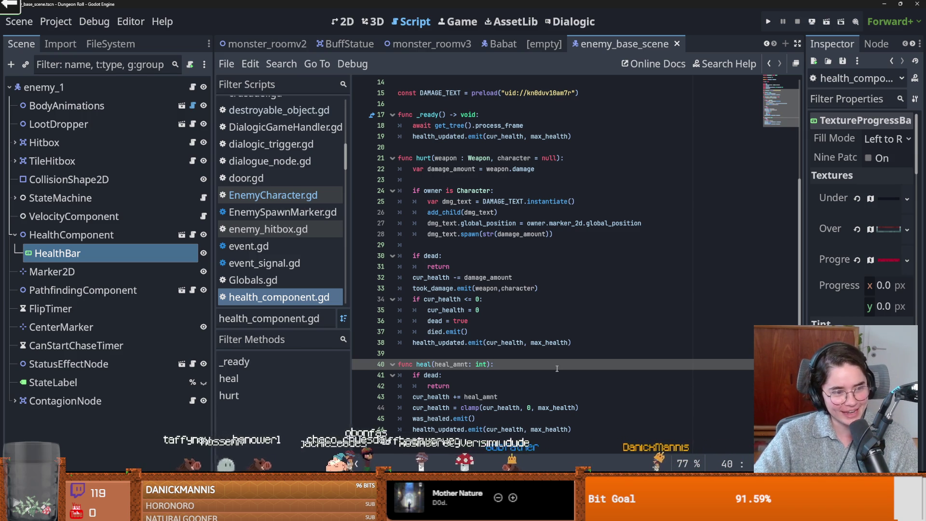
key("Down")
key("ctrl+s")
scroll(566, 413, "up", 1)
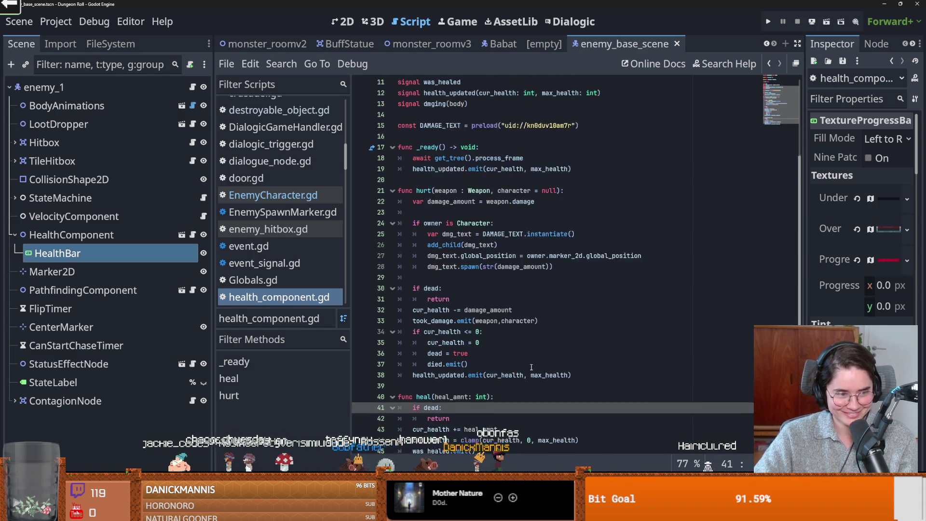
scroll(555, 371, "down", 1)
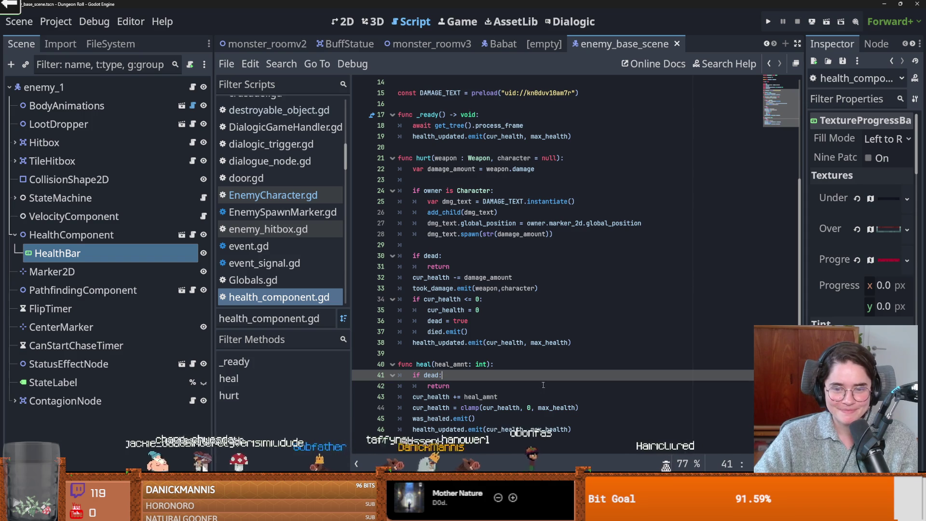
scroll(543, 391, "up", 1)
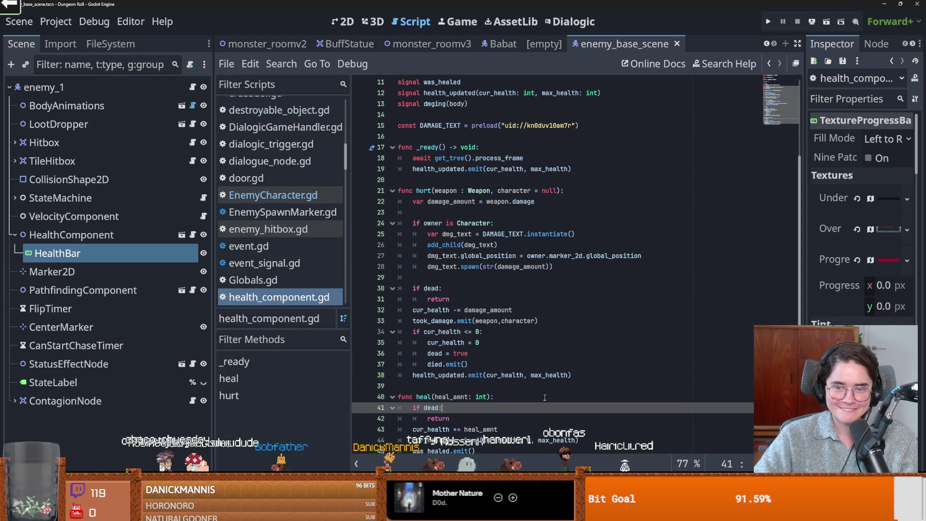
left_click(500, 212)
- Insert 'dmging.emit(owner)' at the top of hurt() and save the script
key("Up")
key("Up")
key("End")
key("Return")
key("Return")
left_click(440, 104)
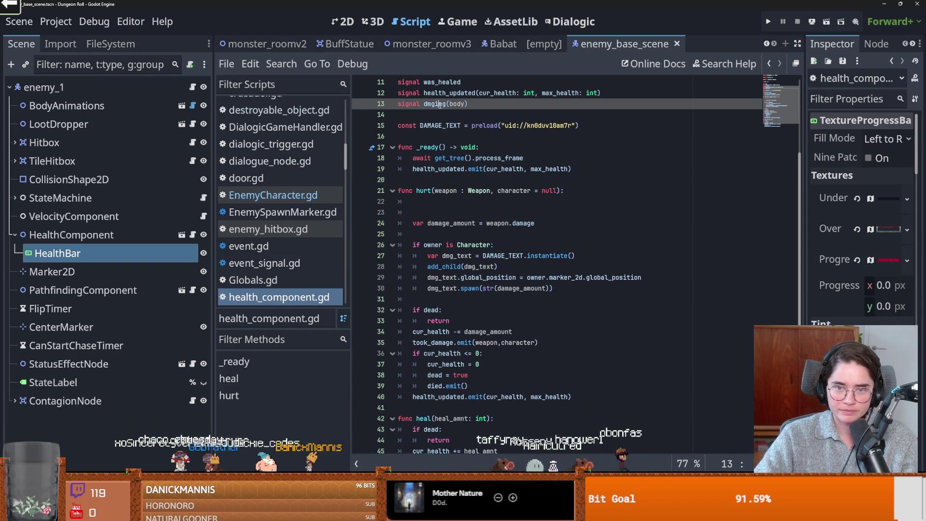
left_click(439, 202)
type("dmging")
type(".")
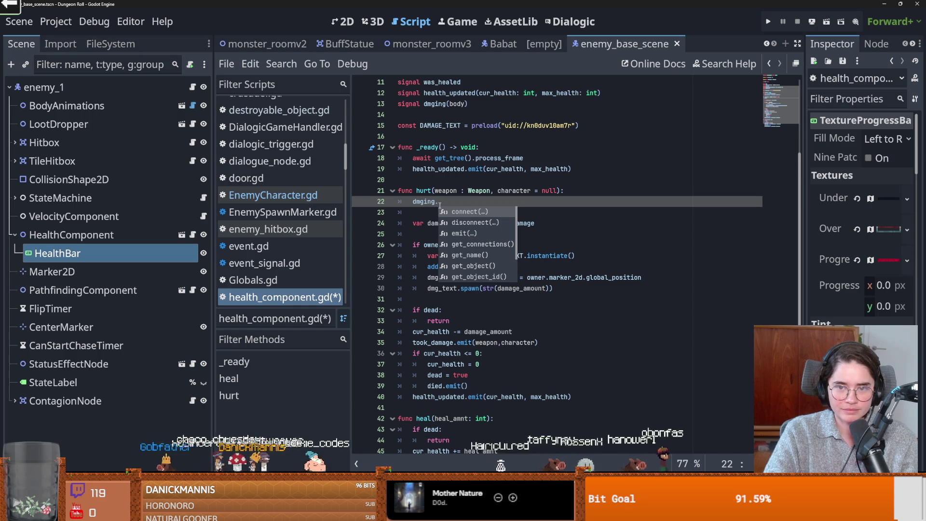
type("emit")
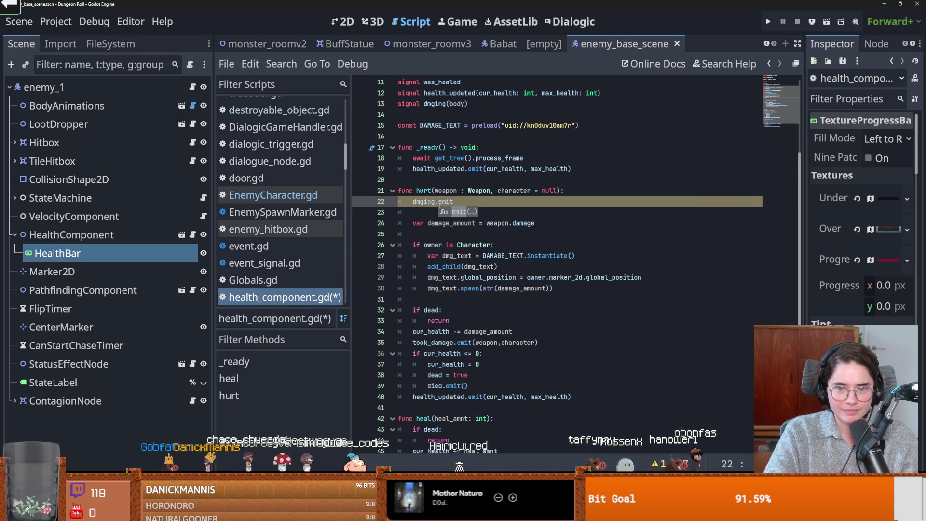
type("(owner")
key("ctrl+s")
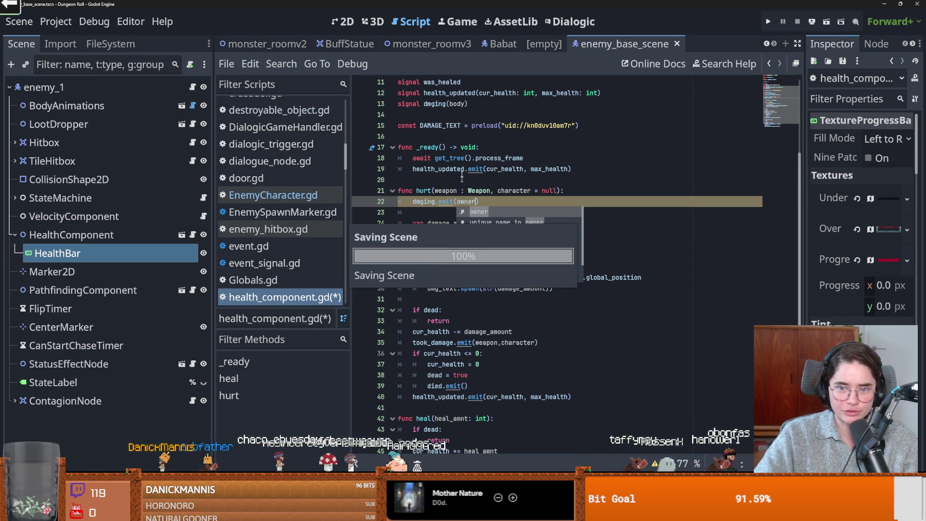
left_click(567, 181)
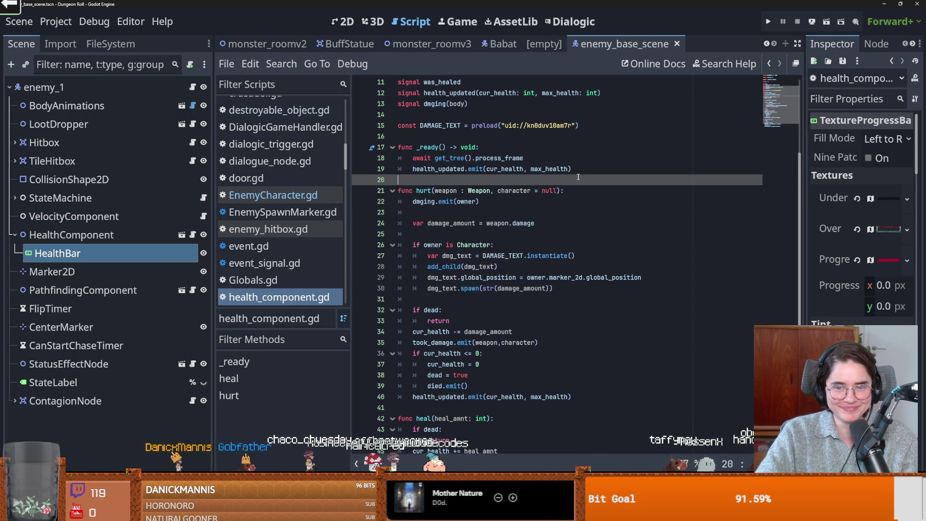
- Save the scene, return to enemy_base_scene and highlight every use of the dmging signal
scroll(531, 252, "up", 3)
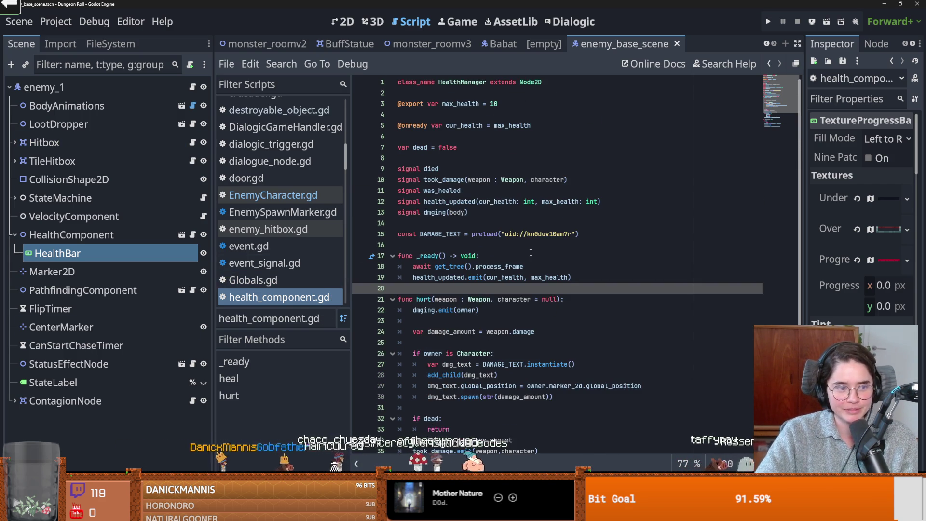
key("ctrl+s")
left_click(544, 44)
left_click(503, 44)
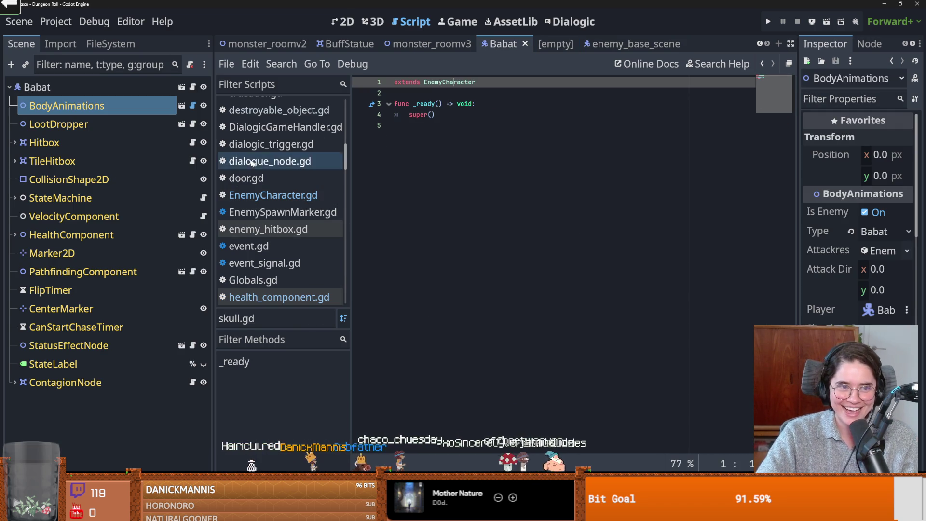
left_click(619, 45)
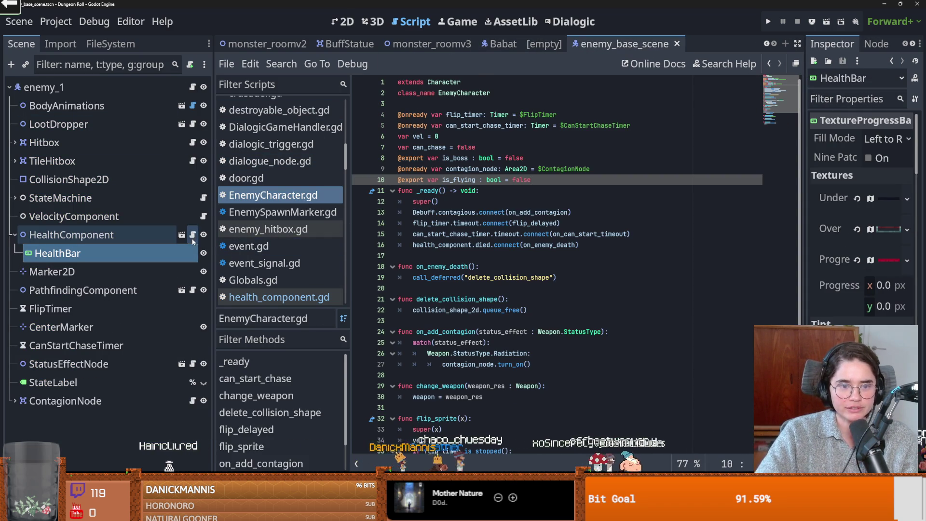
left_click(193, 238)
double_click(434, 212)
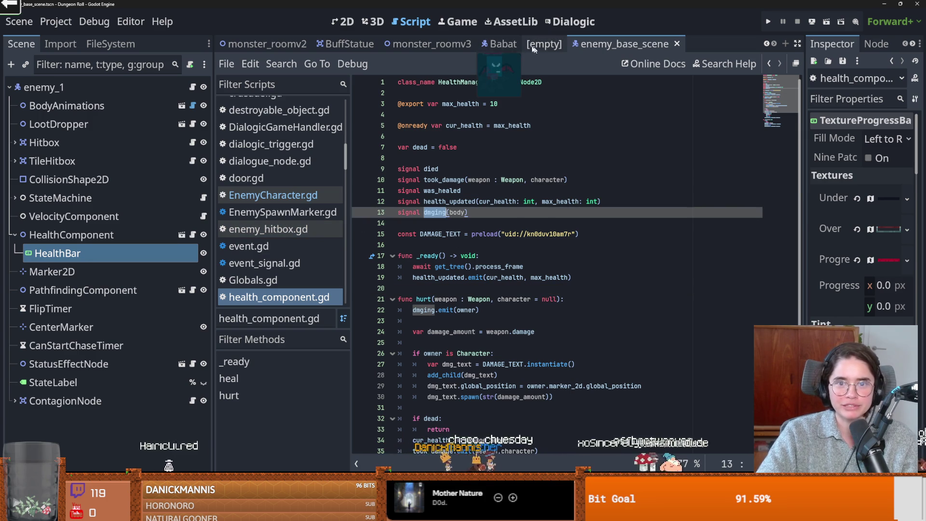
- In the BuffStatue's buff_area.gd, replace took_damage with dmging on line 11
left_click(345, 44)
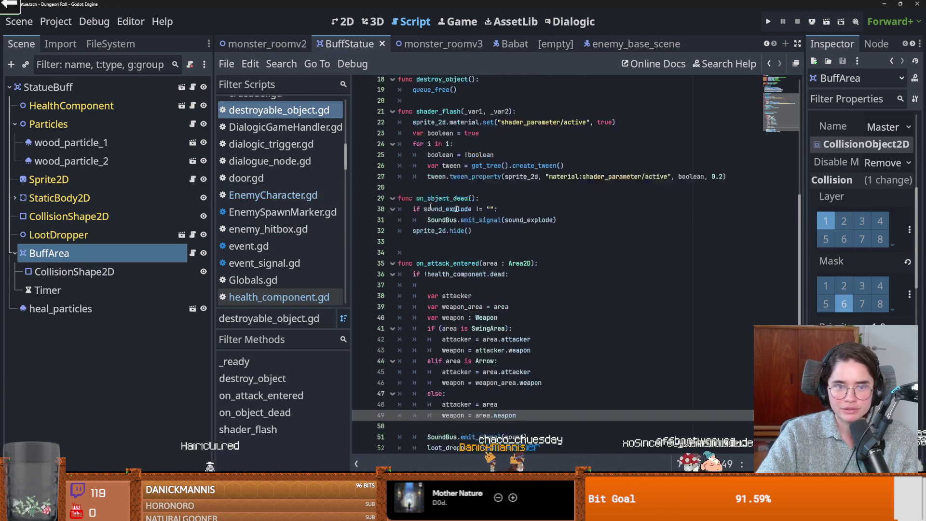
left_click(192, 253)
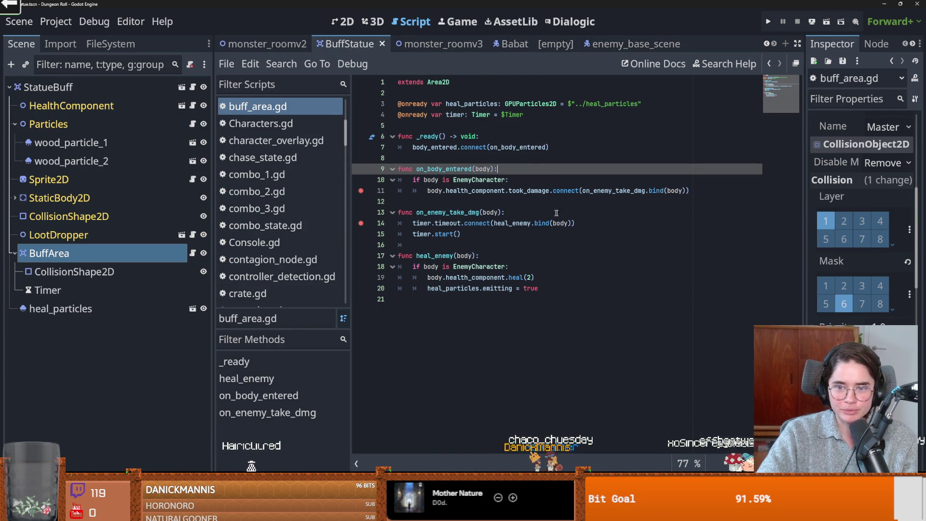
double_click(615, 191)
double_click(529, 191)
type("dmging")
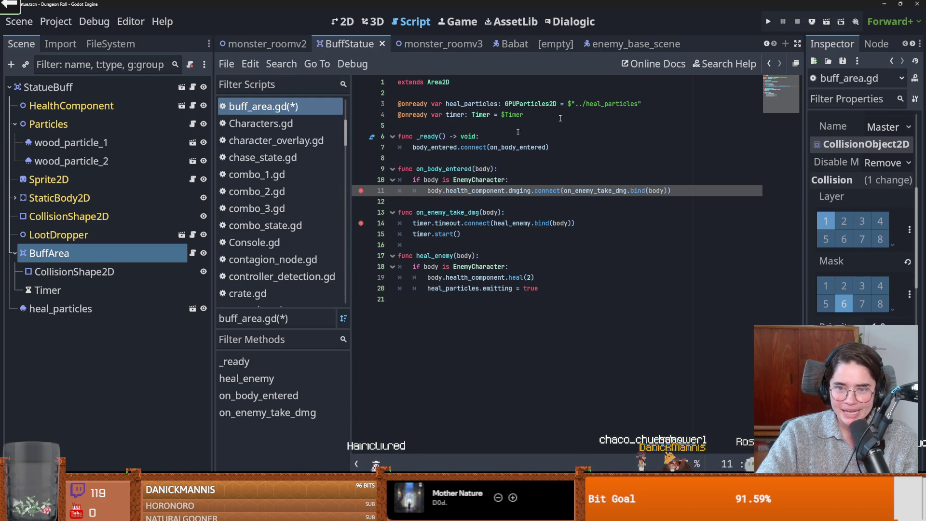
- Playtest as the Crusader into a dungeon room, continue past the breakpoint, and close the game
key("F5")
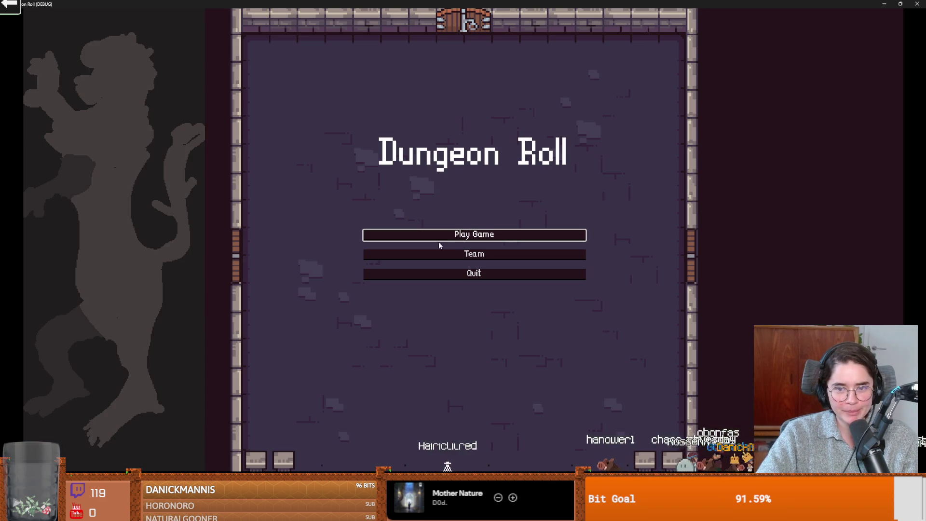
left_click(439, 236)
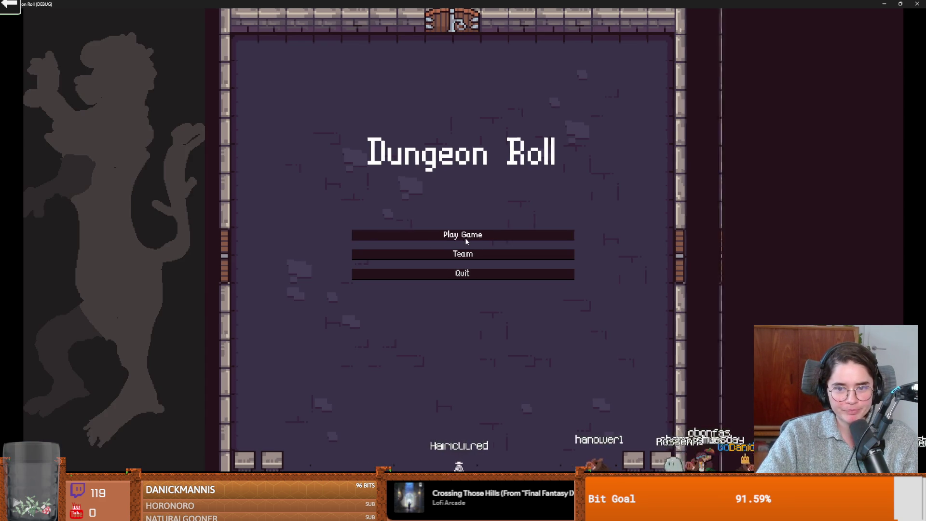
left_click(413, 170)
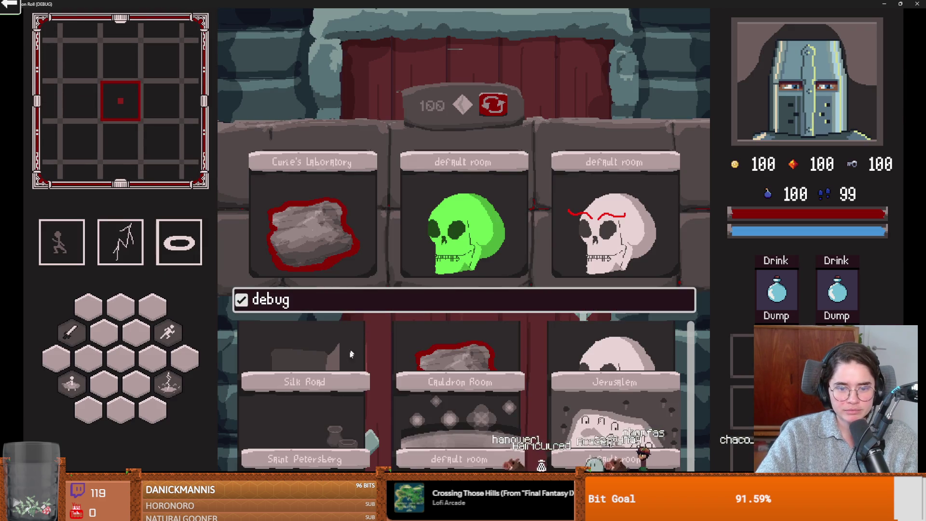
left_click(464, 276)
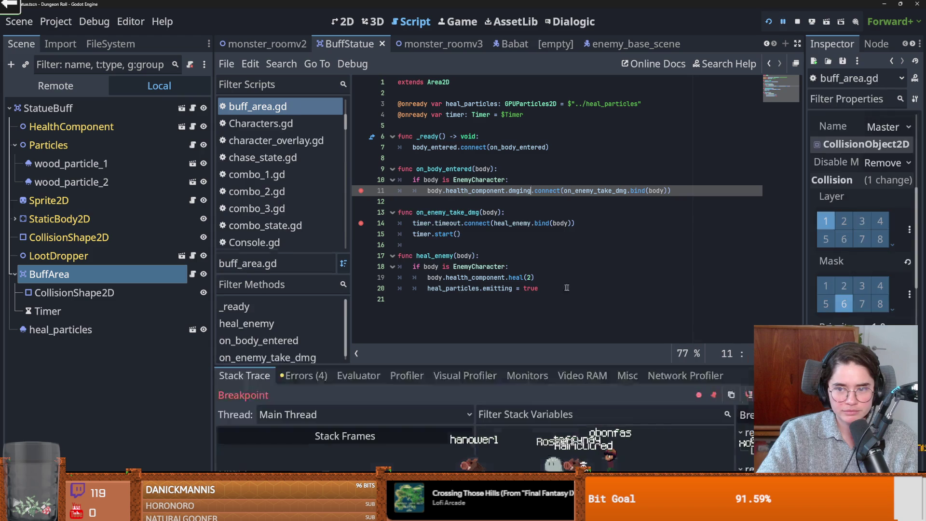
key("Escape")
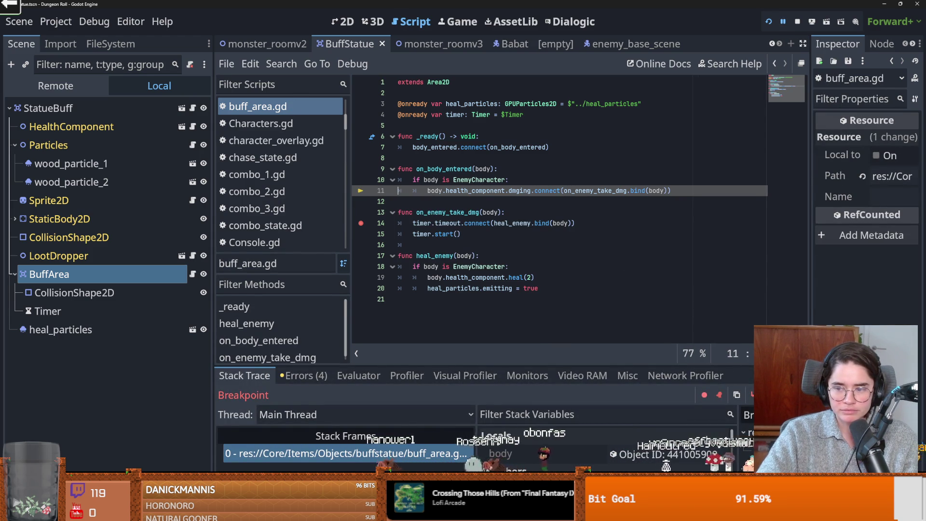
key("F12")
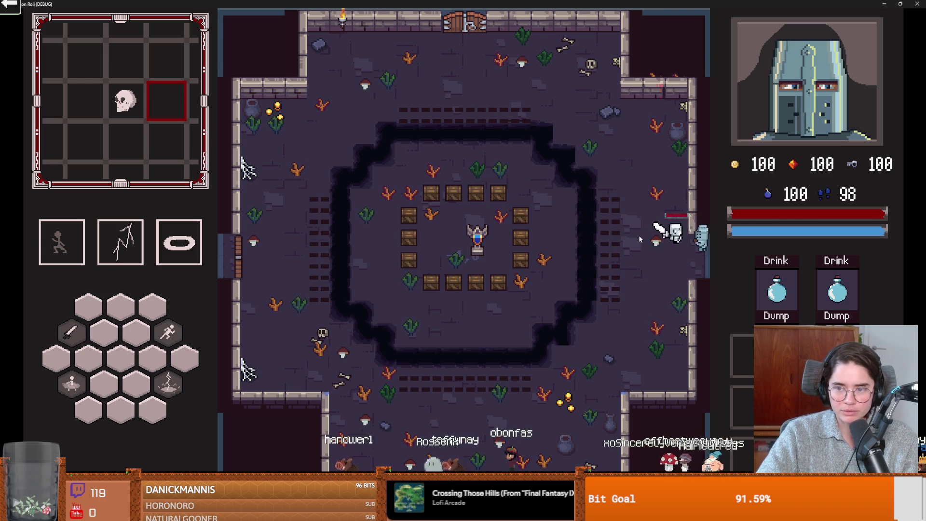
key("super+Down")
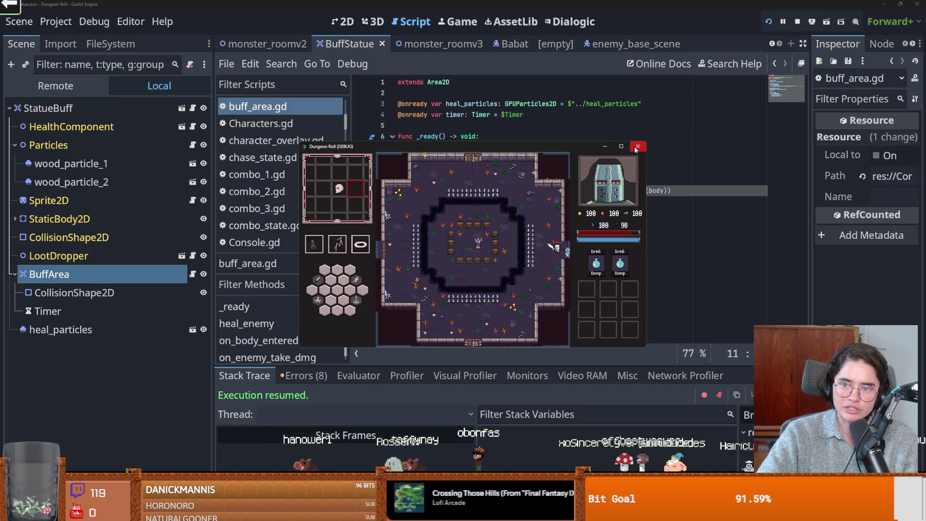
left_click(637, 146)
- Delete '.bind(body)' from line 11 of buff_area.gd and save
left_click(668, 191)
key("BackSpace")
key("BackSpace")
key("BackSpace")
key("ctrl+s")
key("Up")
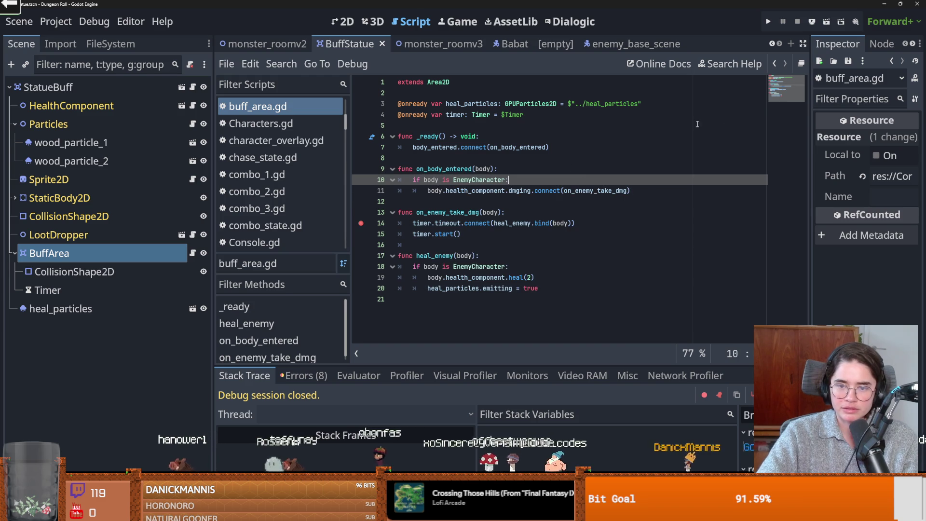
- Run the project, start a new game as the Crusader and pick the debug room at the left door
left_click(771, 21)
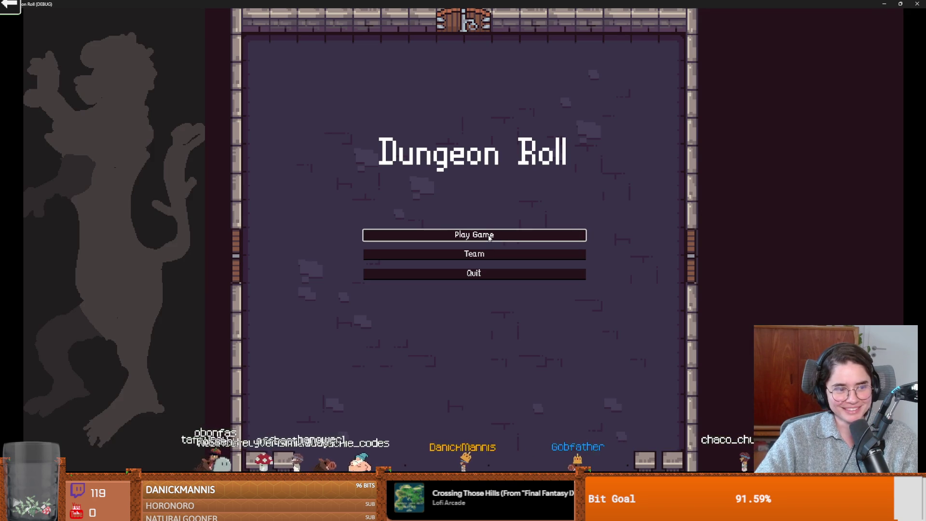
left_click(489, 236)
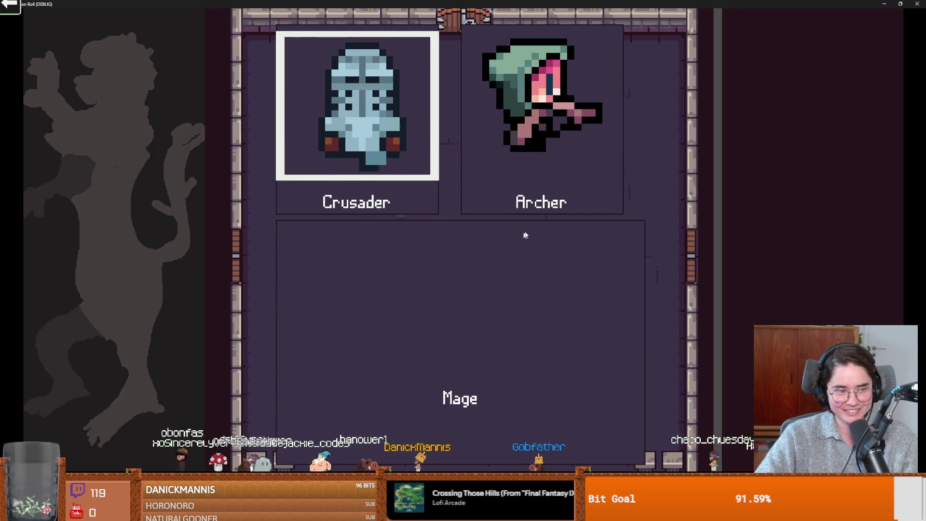
key("Return")
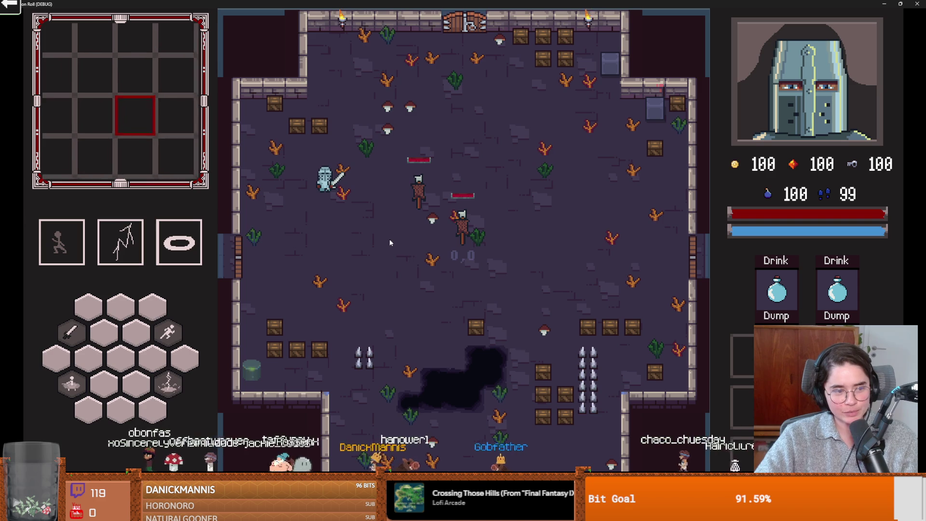
key("a+s")
key("a")
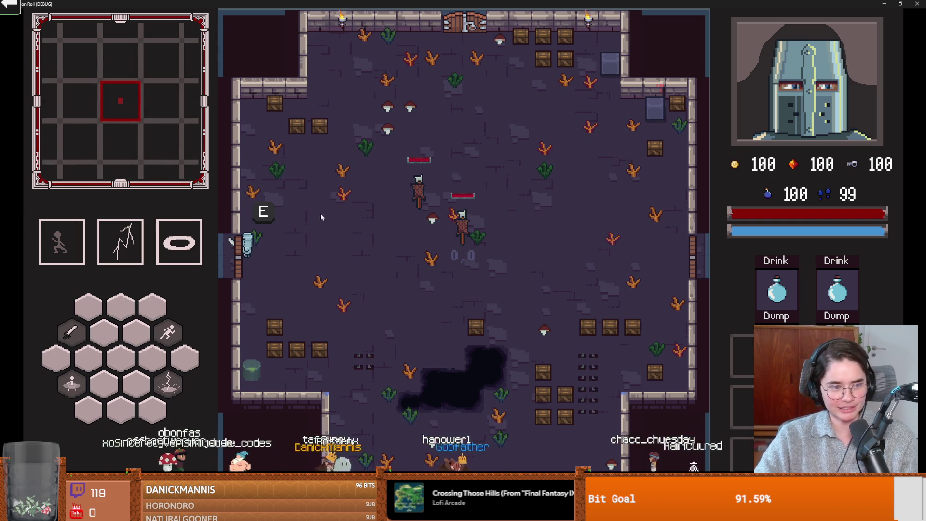
key("e")
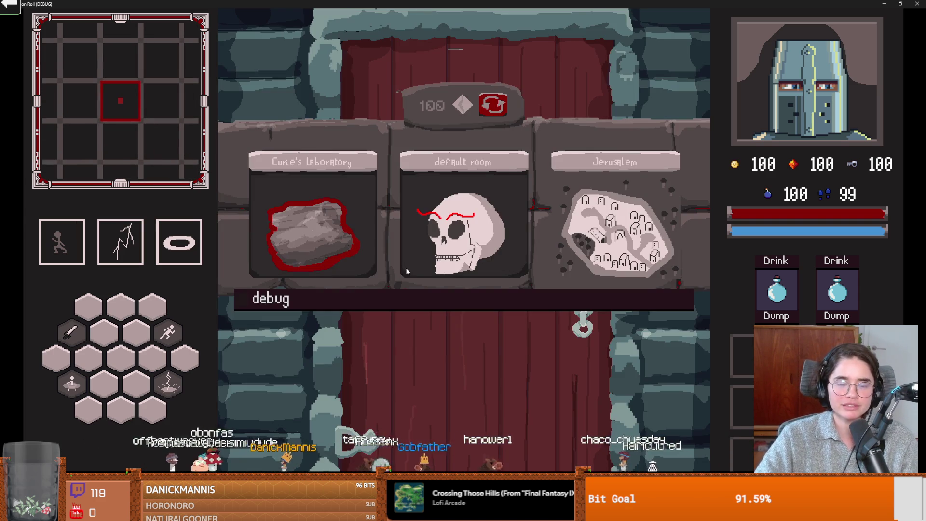
left_click(392, 305)
- Walk the knight to the statue, resume past the line-14 breakpoint, then stop the game
key("a")
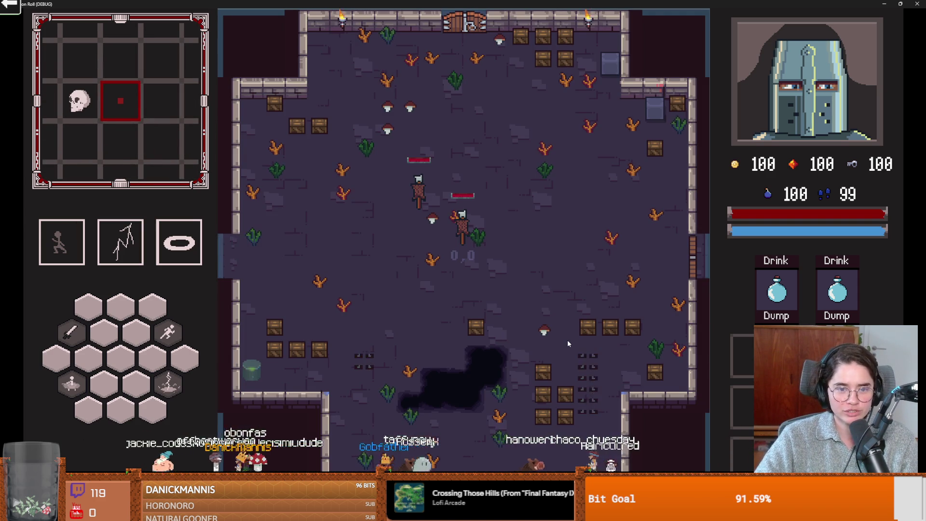
key("s")
key("a")
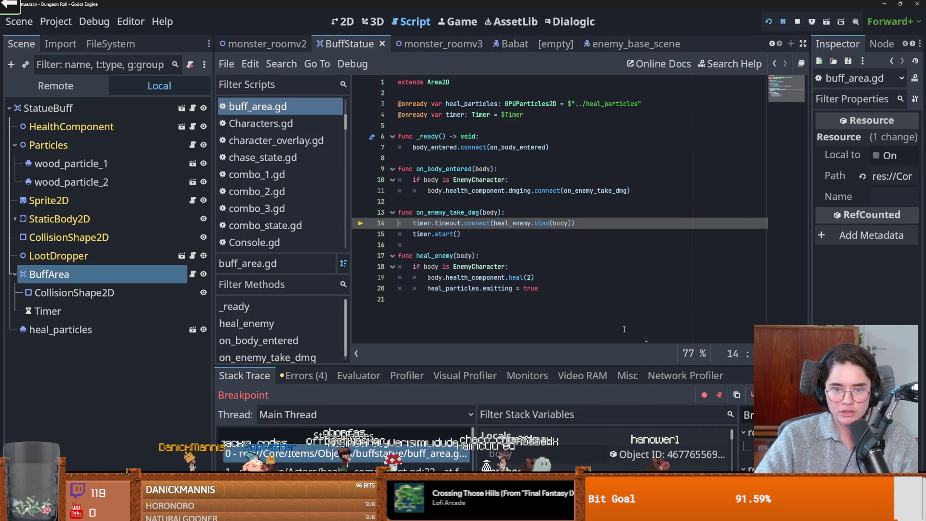
key("F12")
key("s")
key("a")
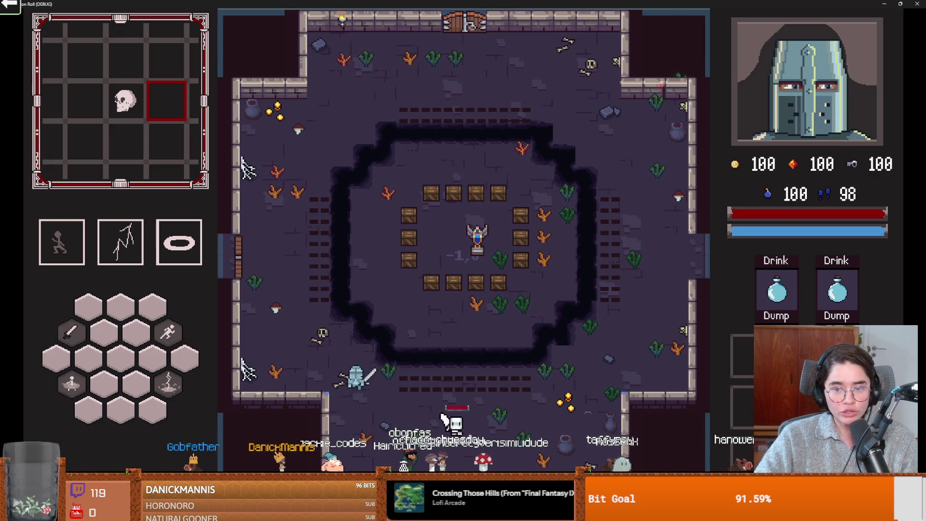
key("F8")
key("ctrl+s")
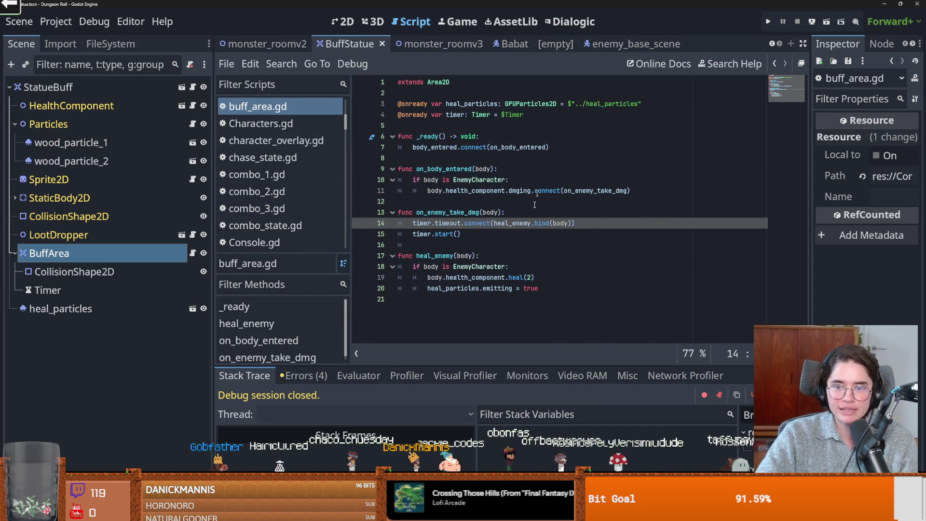
- Switch to the enemy_base_scene tab and save it
left_click(772, 44)
left_click(772, 44)
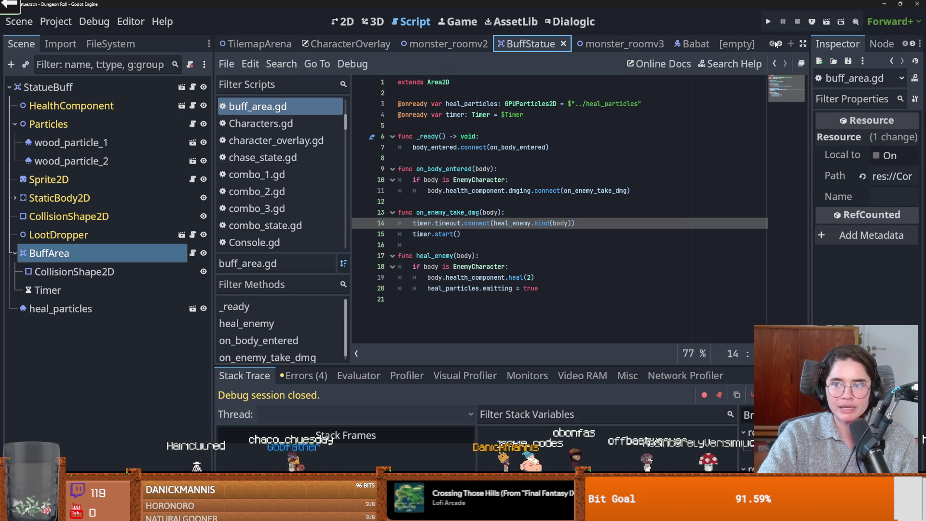
left_click(779, 44)
left_click(779, 43)
left_click(588, 51)
key("ctrl+s")
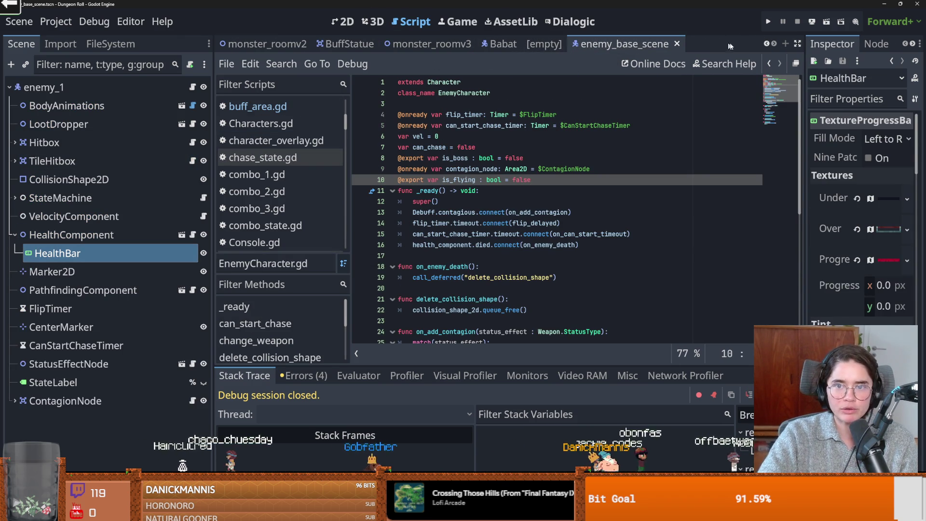
left_click(767, 43)
left_click(767, 44)
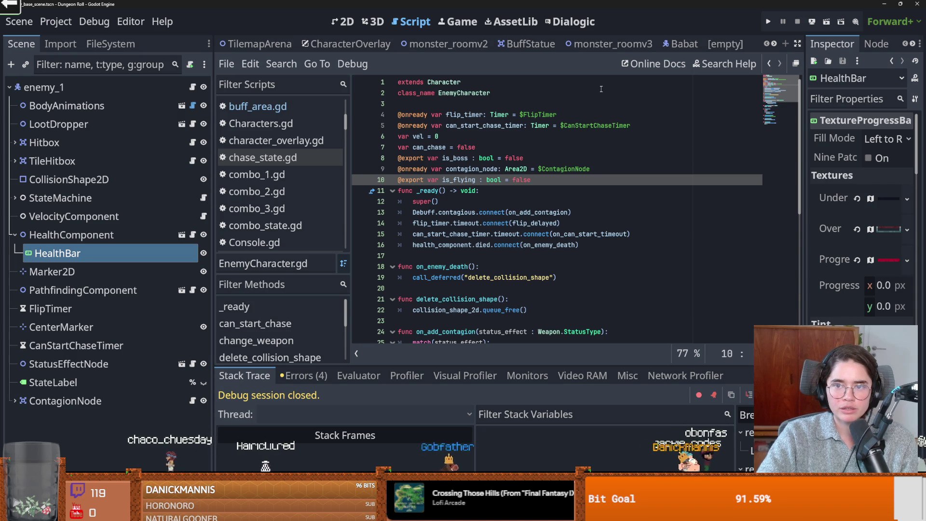
- Filter the FileSystem for 'crus', open crusader.tscn, and open the Crusader node's crusader.gd script
left_click(110, 44)
left_click(73, 85)
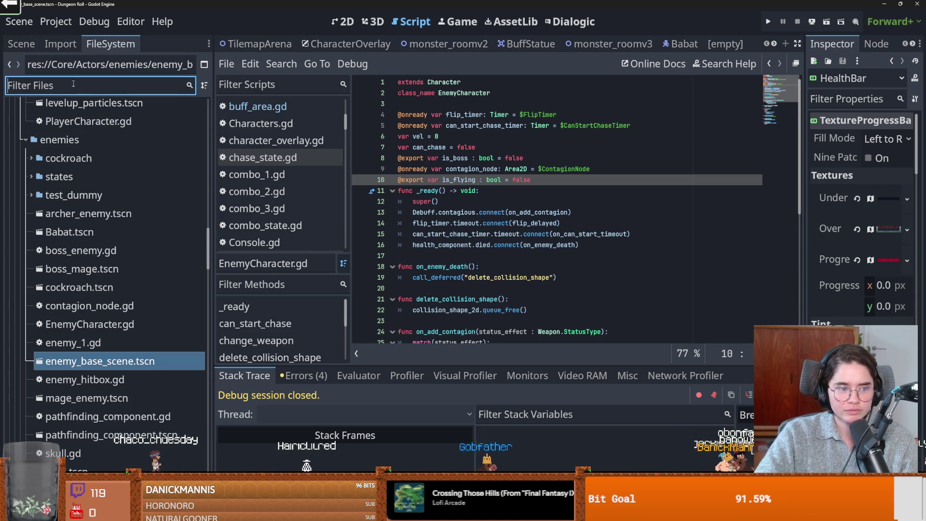
type("crus")
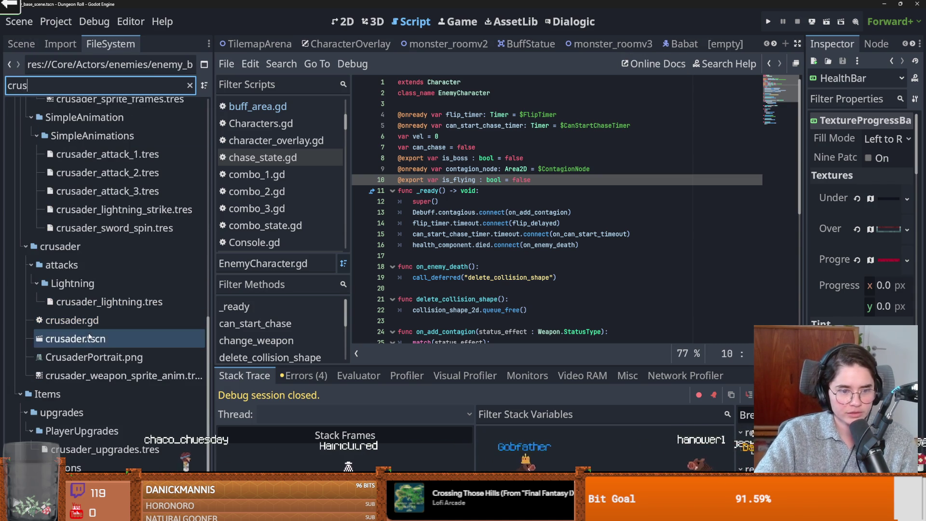
double_click(75, 339)
left_click(22, 44)
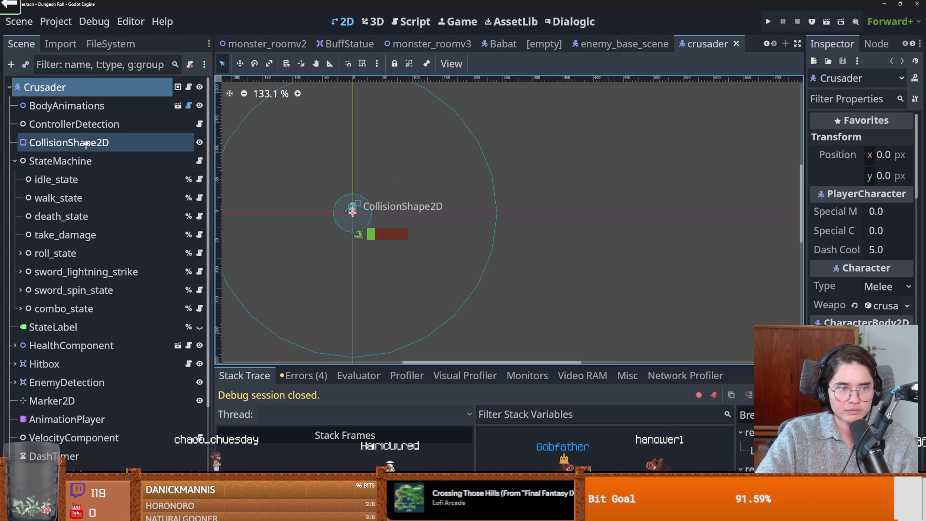
left_click(88, 161)
left_click(15, 161)
left_click(44, 86)
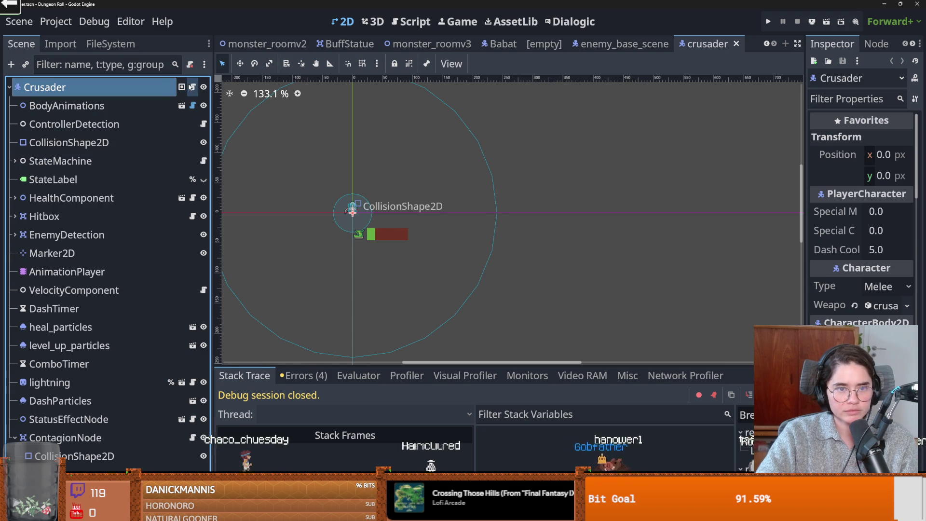
left_click(189, 86)
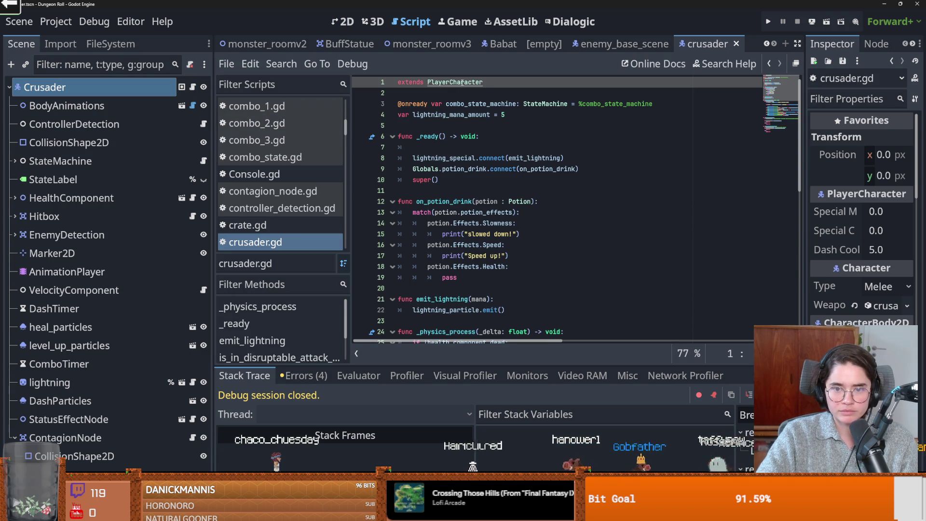
- Trace on_potion_drink to the PlayerCharacter script and add a blank line after 'var iframe = false', saving
double_click(449, 202)
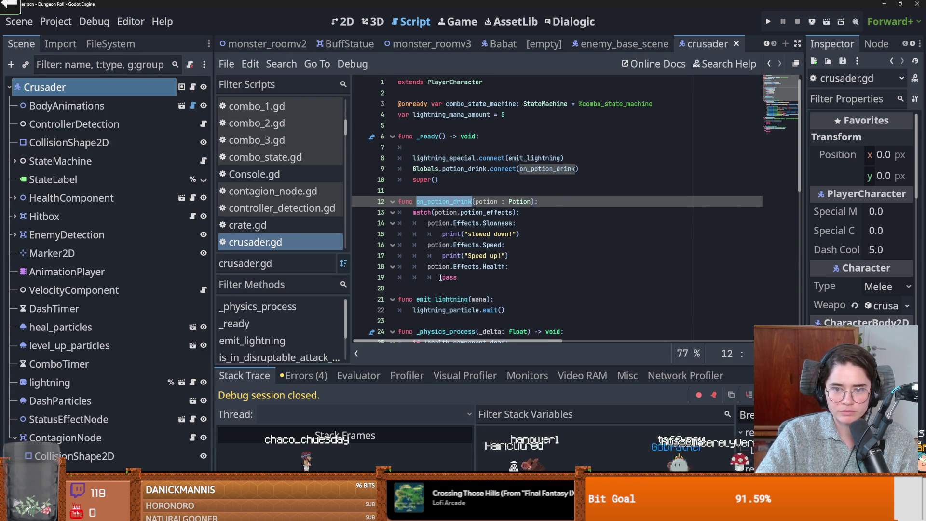
left_click(442, 88, "ctrl")
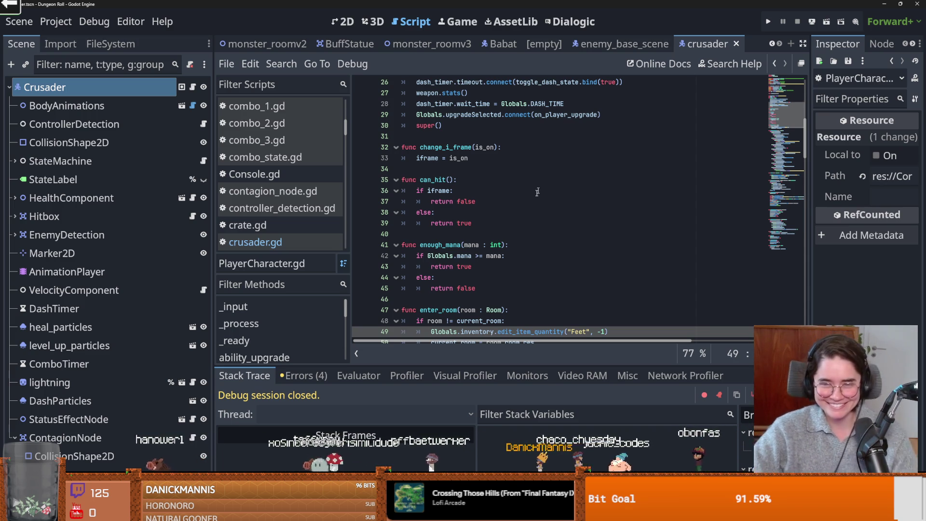
scroll(540, 188, "up", 4)
scroll(476, 202, "down", 1)
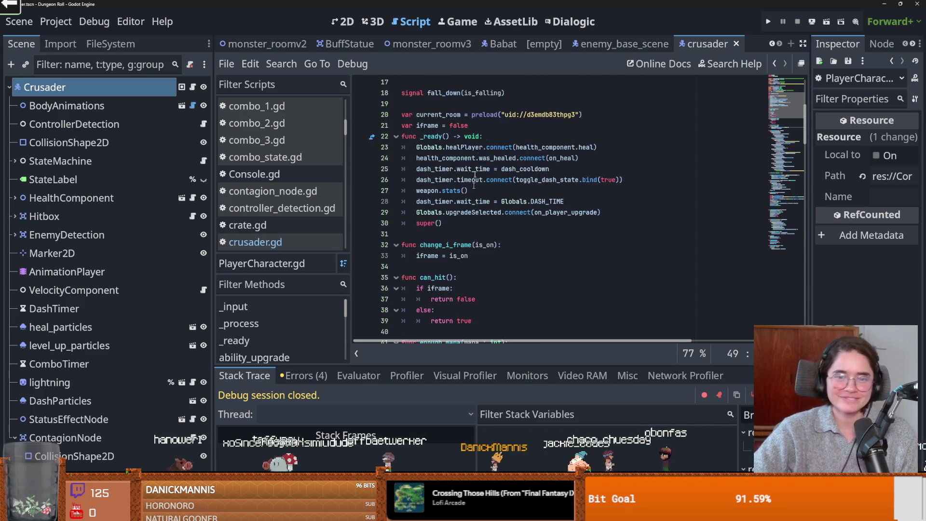
left_click(486, 129)
key("Return")
key("ctrl+s")
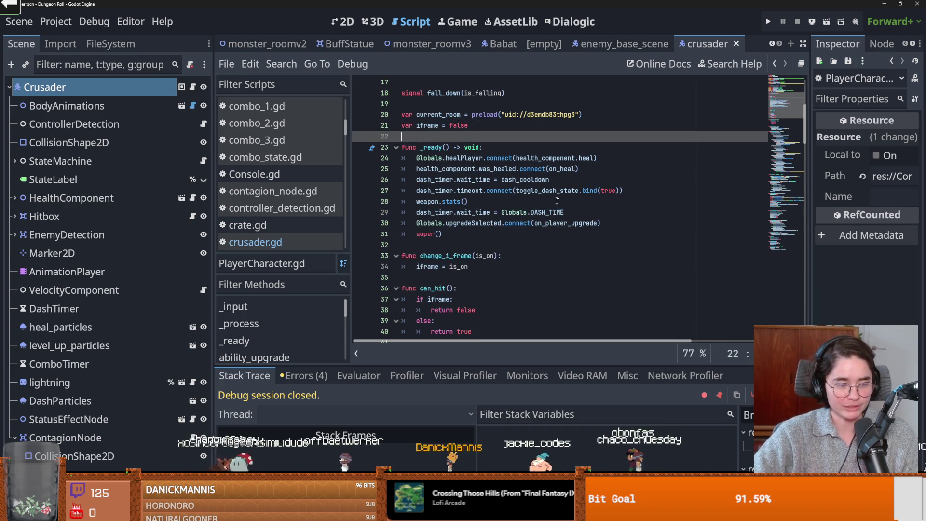
- Review the was_healed signal connection, then open health_component.gd at its signal list
scroll(576, 225, "down", 3)
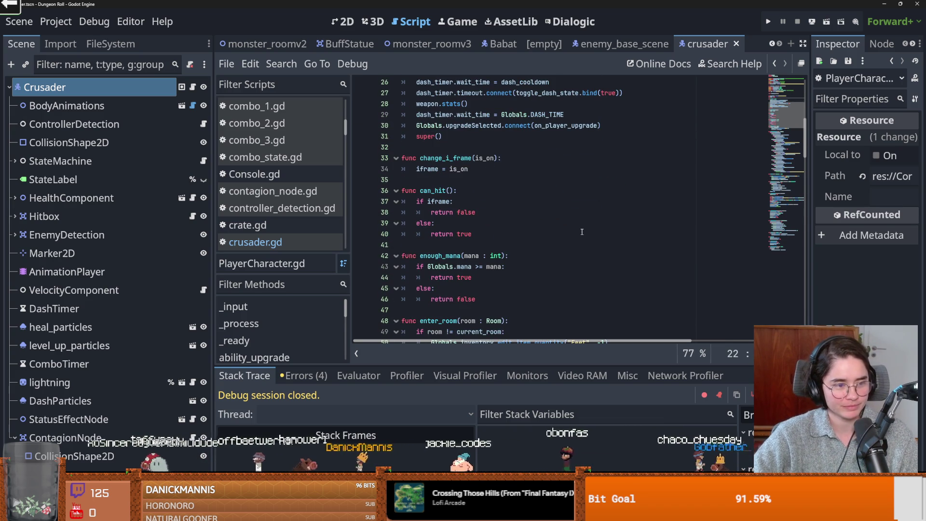
scroll(589, 243, "down", 5)
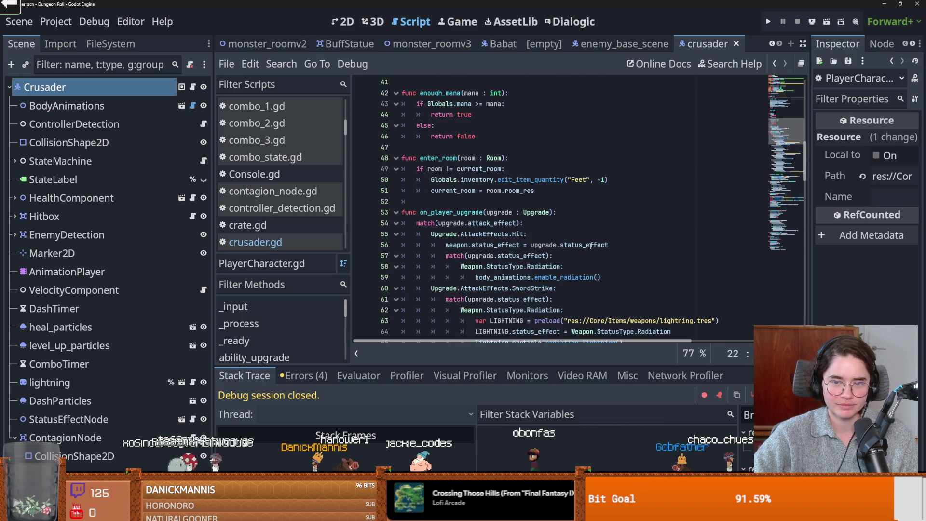
scroll(591, 246, "up", 8)
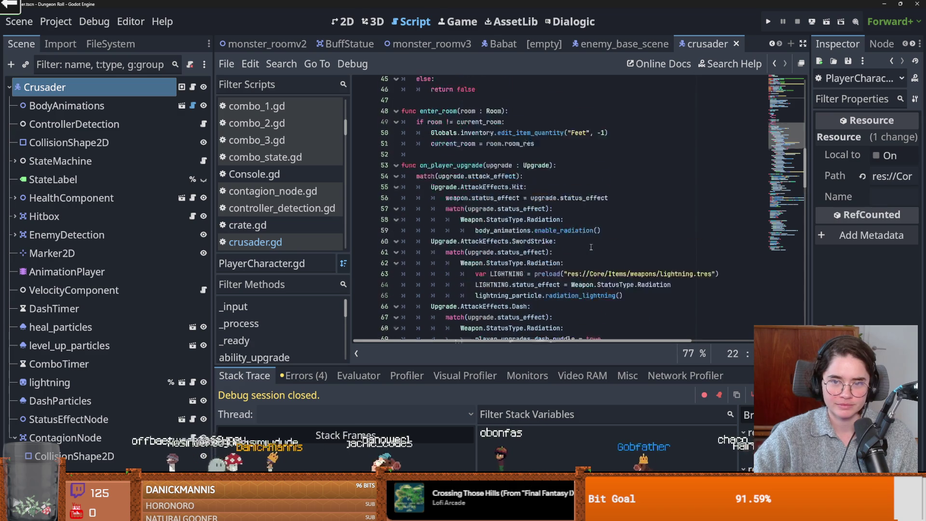
double_click(479, 203)
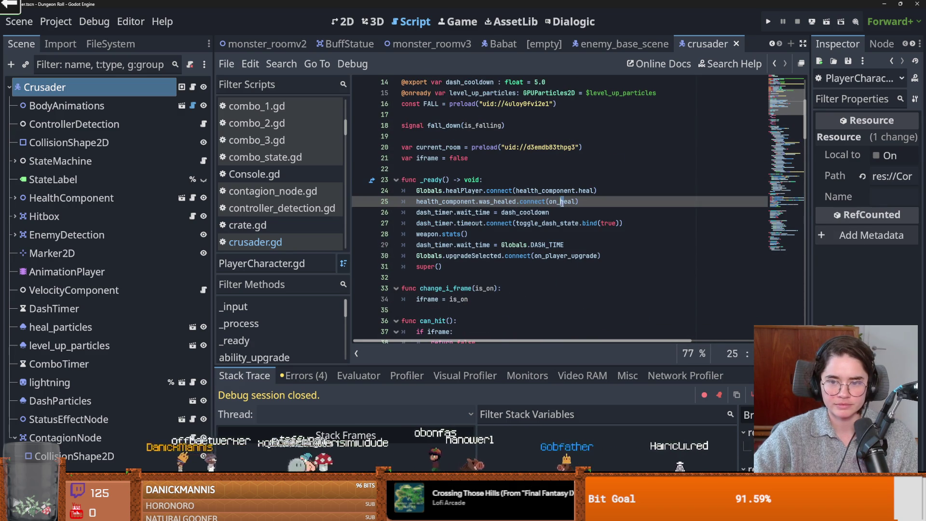
scroll(551, 234, "down", 6)
scroll(531, 213, "up", 5)
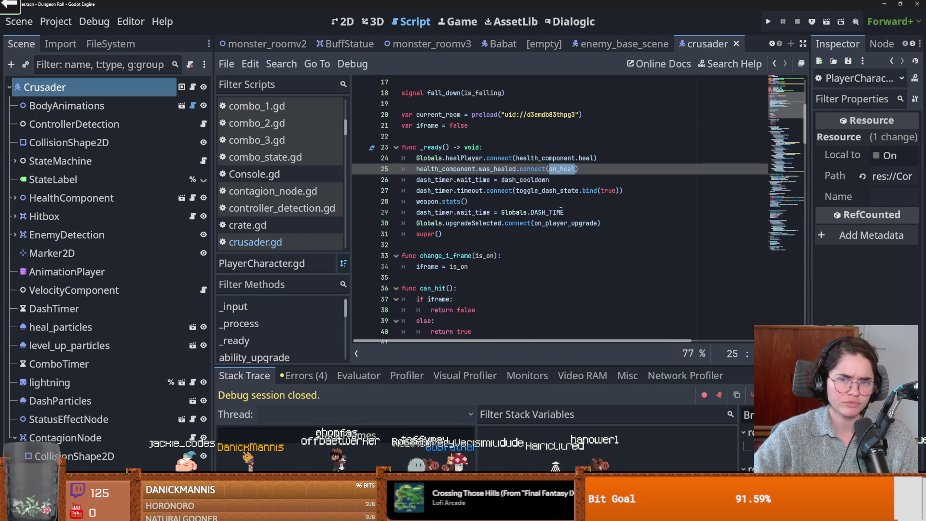
scroll(561, 210, "up", 4)
scroll(560, 212, "down", 3)
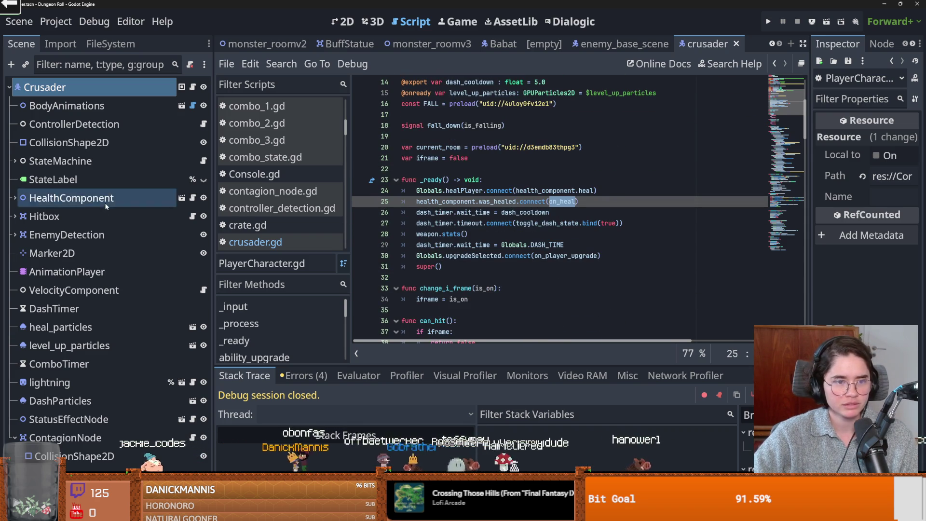
left_click(192, 198)
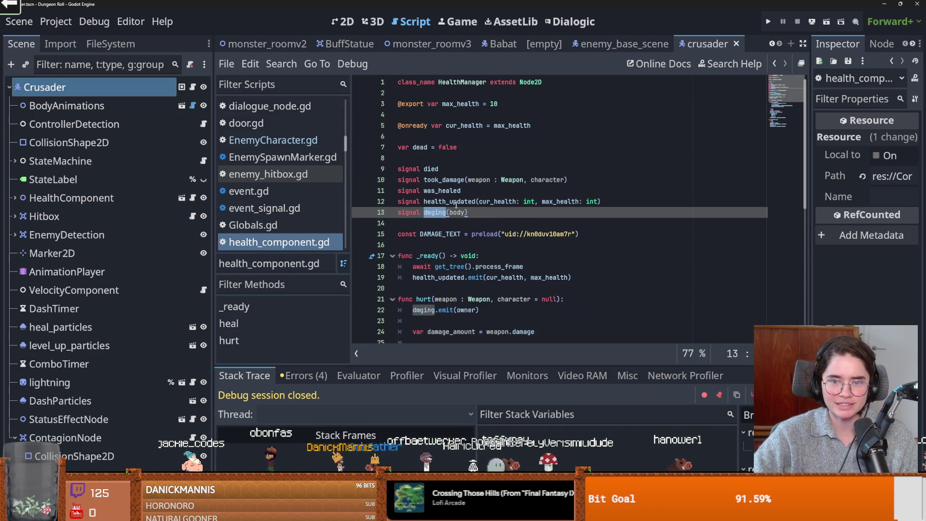
- Scroll from the was_healed signal down to func heal, then switch back to crusader.gd
left_click(502, 190)
scroll(478, 232, "down", 5)
scroll(473, 245, "down", 3)
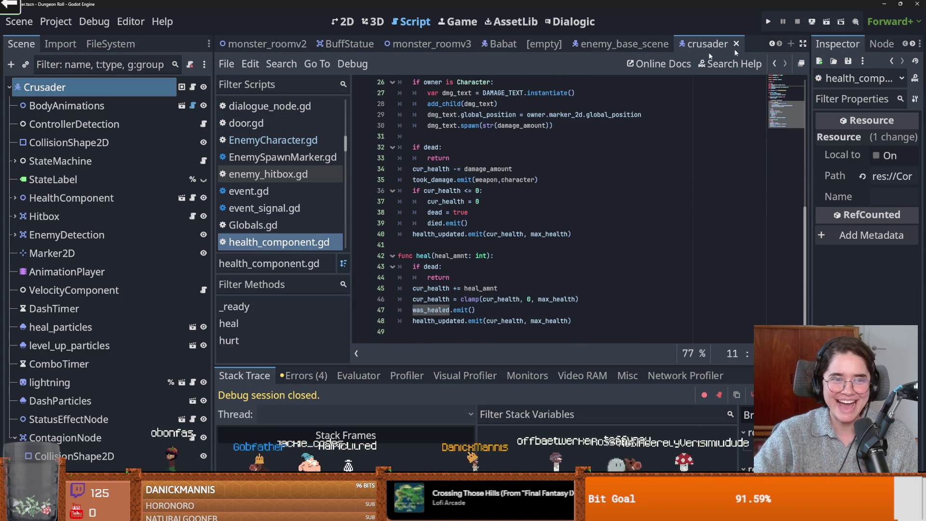
left_click(193, 86)
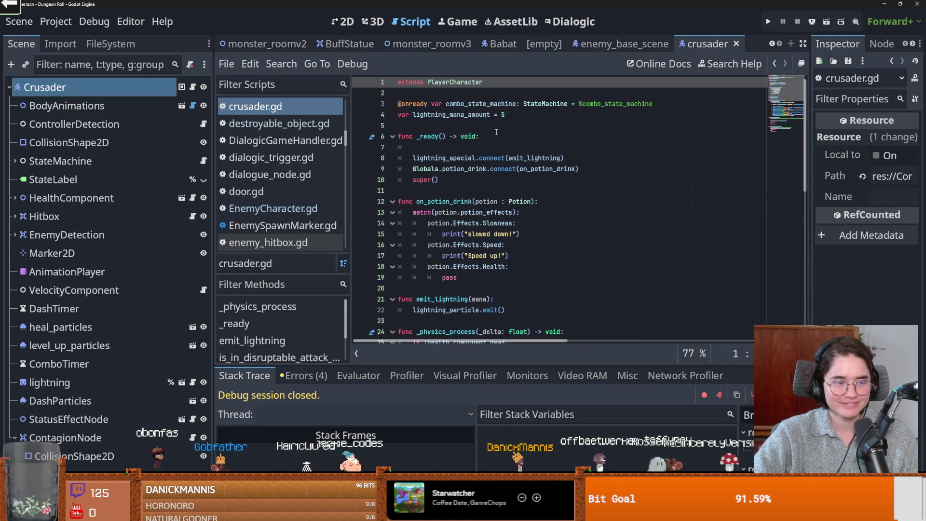